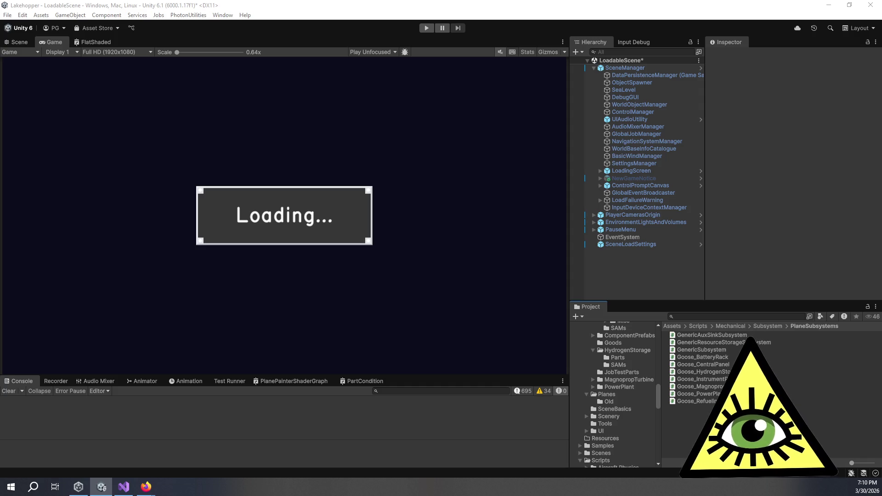
Step: Switch from the Unity editor to the Lakehopper Trello board in Firefox
key("alt+Tab")
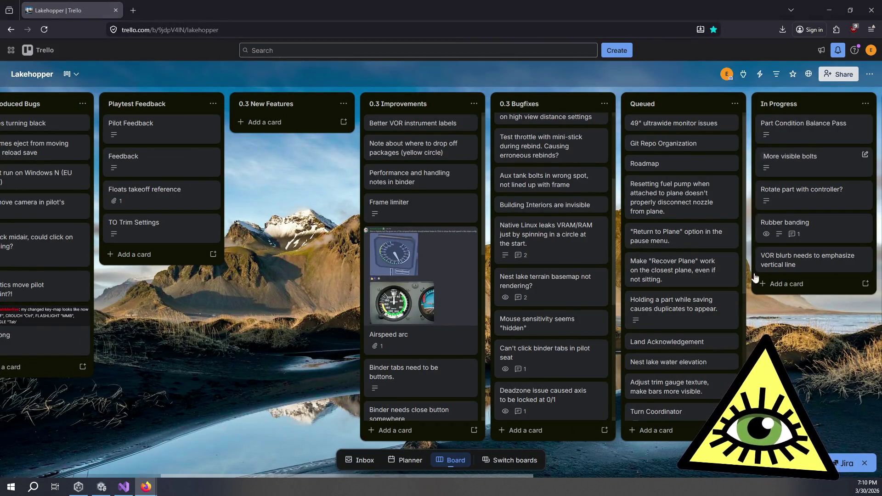
Step: Add a card titled 'Still holding rope if swap to wrench.' at the end of 0.3 Bugfixes
scroll(708, 336, "right", 3)
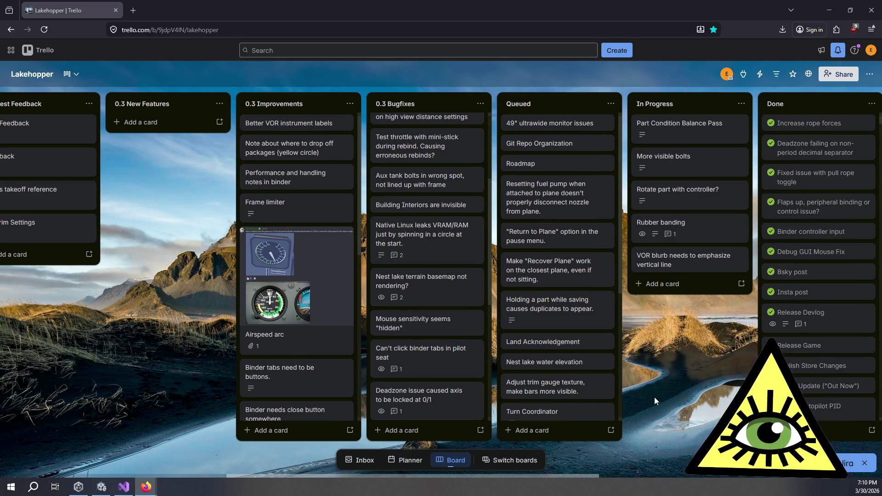
scroll(591, 416, "down", 5)
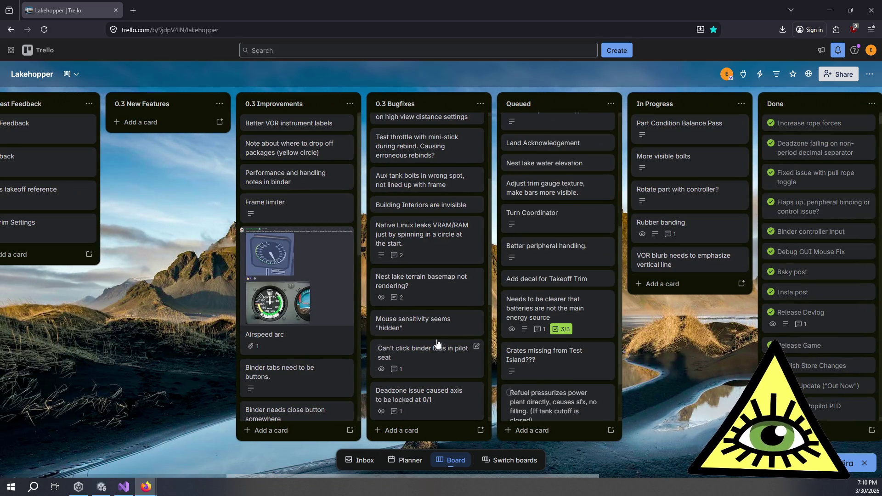
scroll(437, 343, "down", 10)
left_click(440, 435)
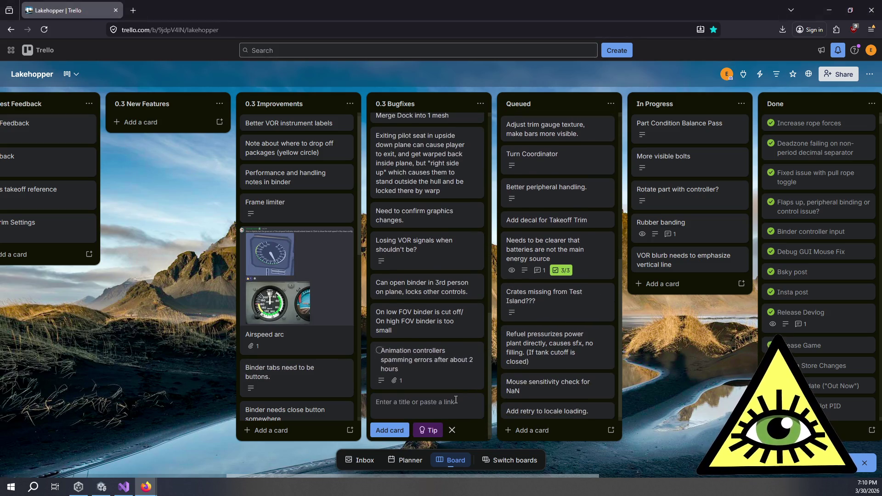
type("Still holding rope a")
key("BackSpace")
type("fi")
key("BackSpace")
key("BackSpace")
type("if ")
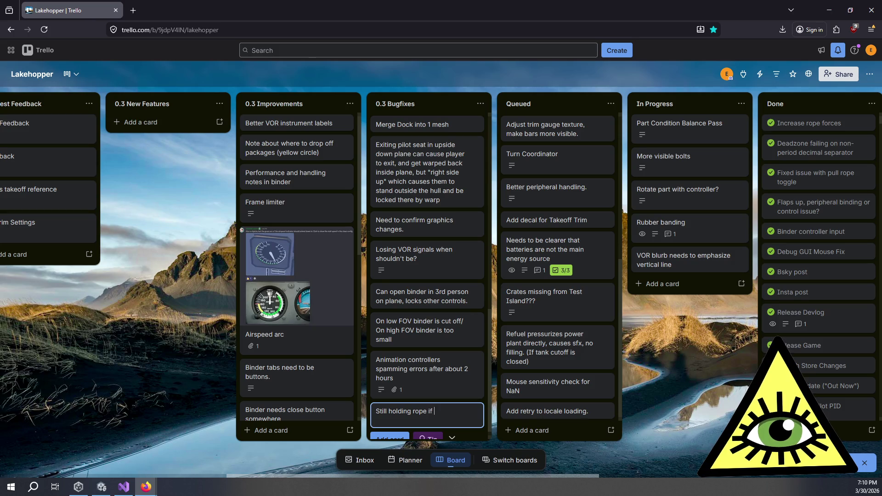
type("swap to wrench")
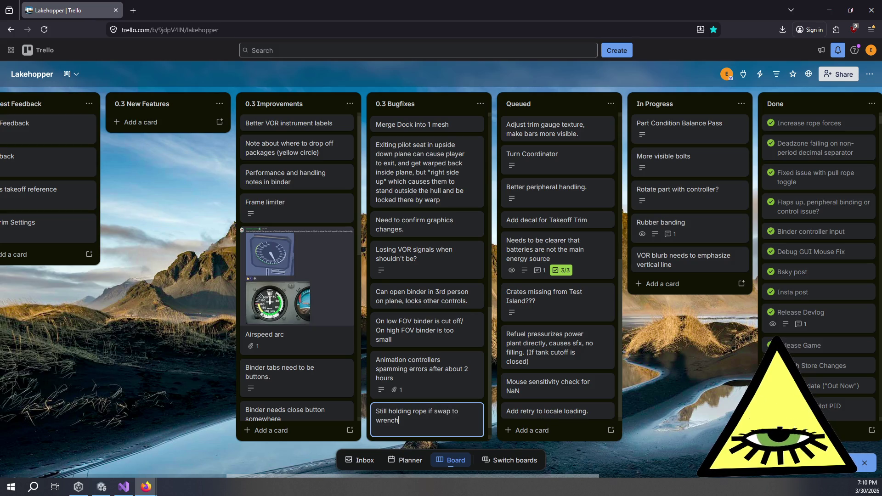
type(".")
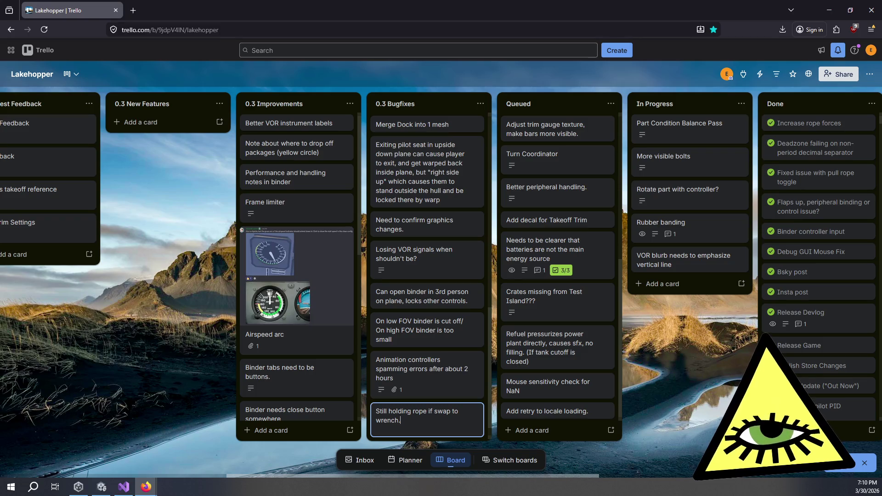
key("Return")
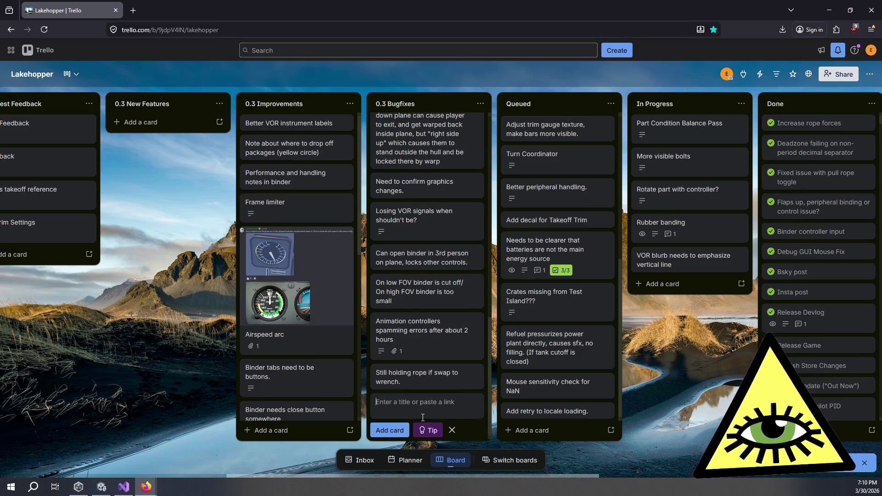
Step: Save the description 'Swap probably handled by wrench, skipping rope code' on the rope-swap card, then close it
left_click(427, 381)
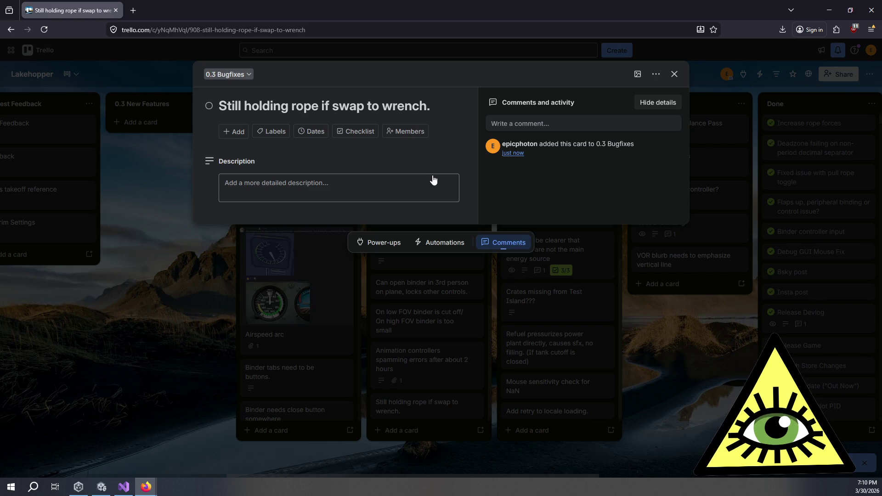
left_click(418, 186)
type("Swap")
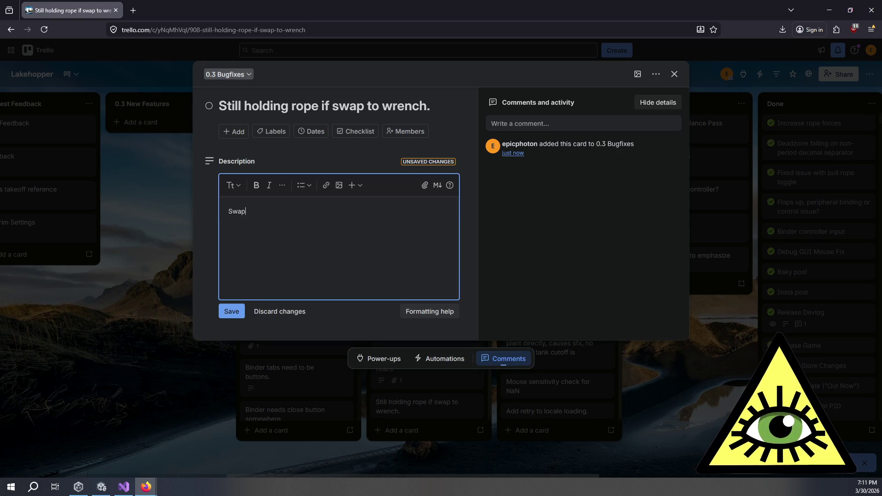
type(" probably handle")
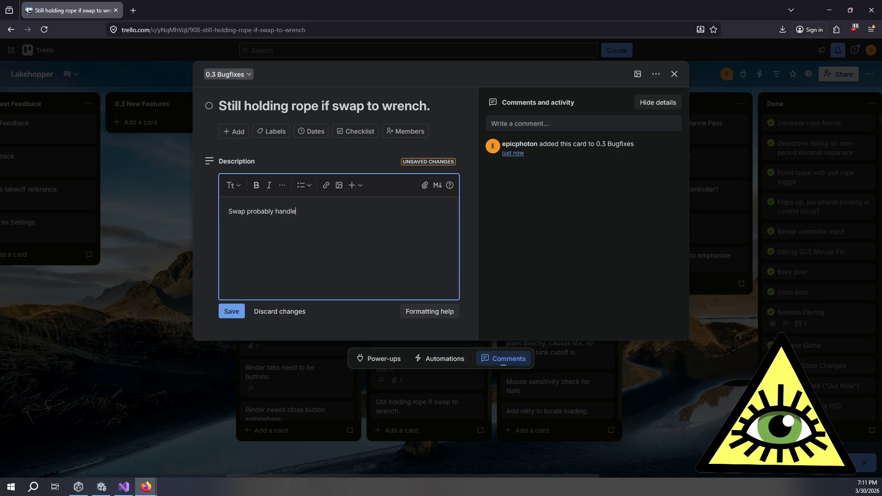
type("d by wrench, s")
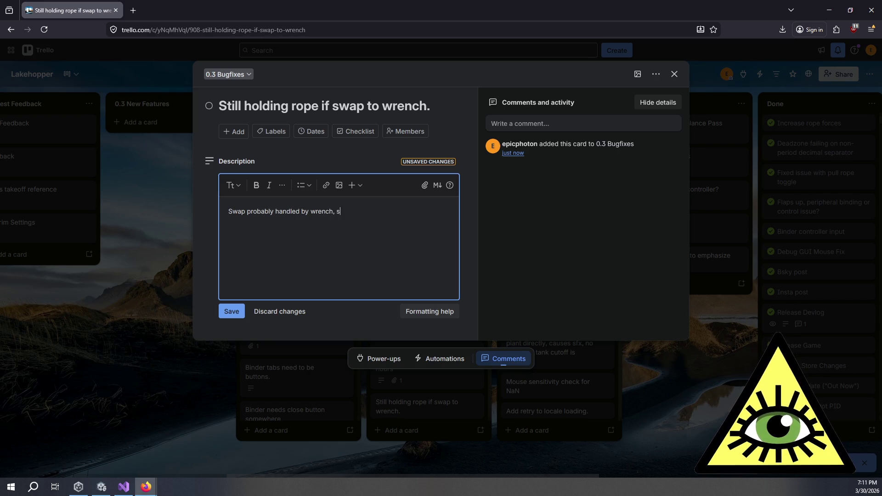
type("kipping rope code")
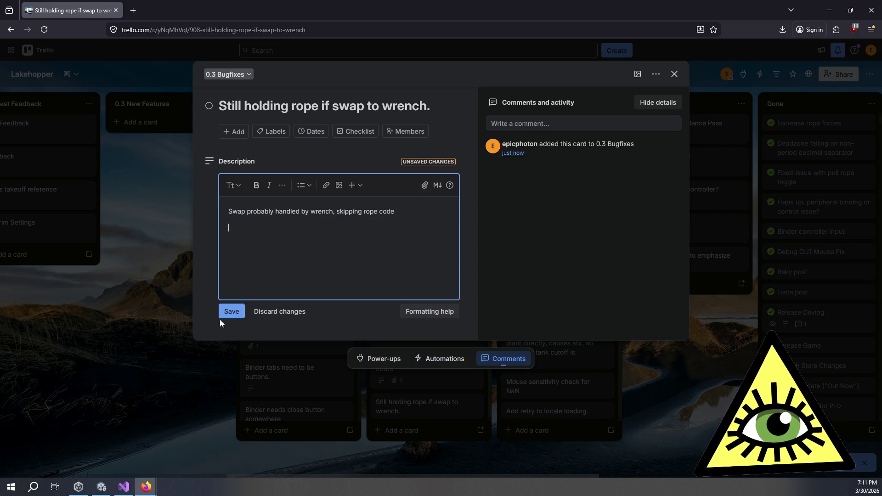
left_click(230, 312)
left_click(188, 316)
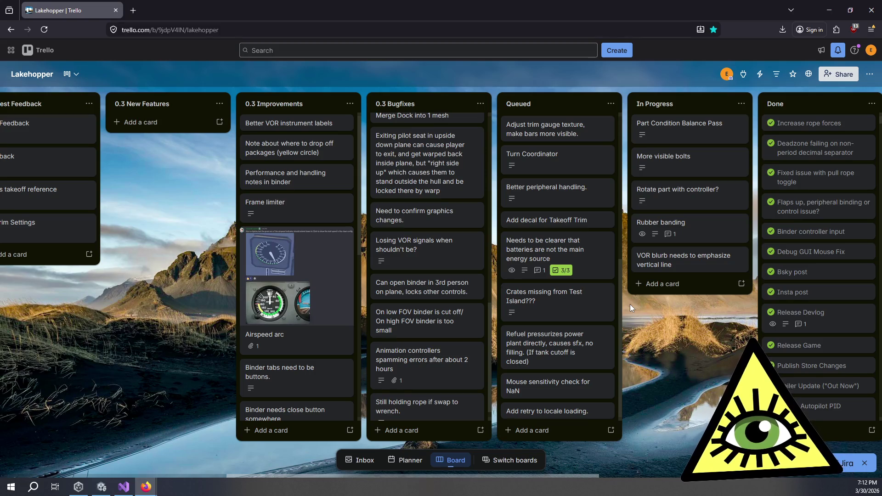
left_click_drag(620, 275, 629, 123)
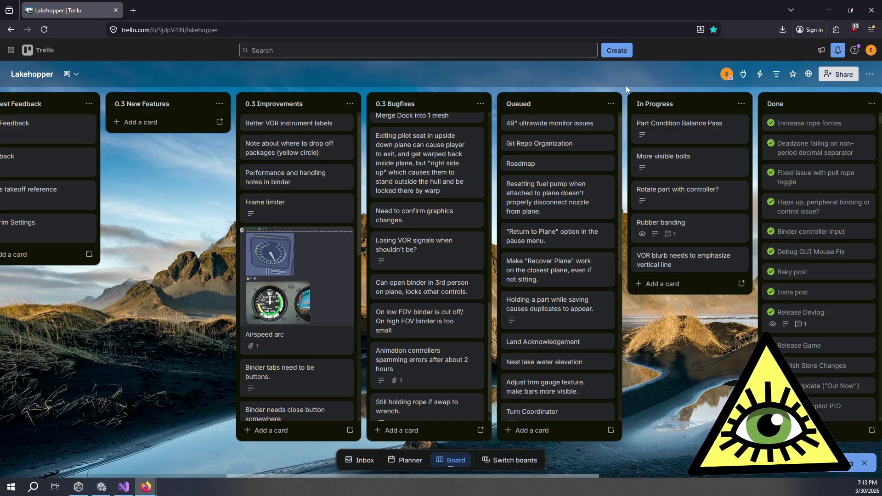
scroll(610, 323, "right", 3)
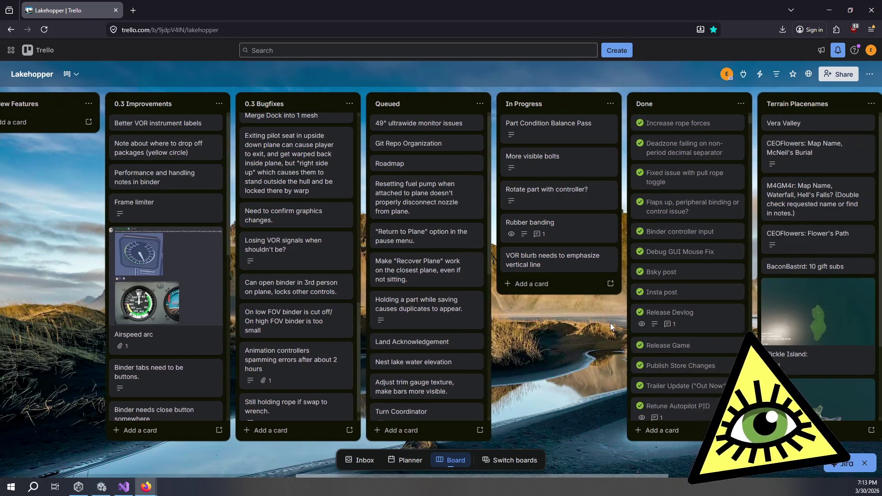
scroll(610, 324, "right", 1)
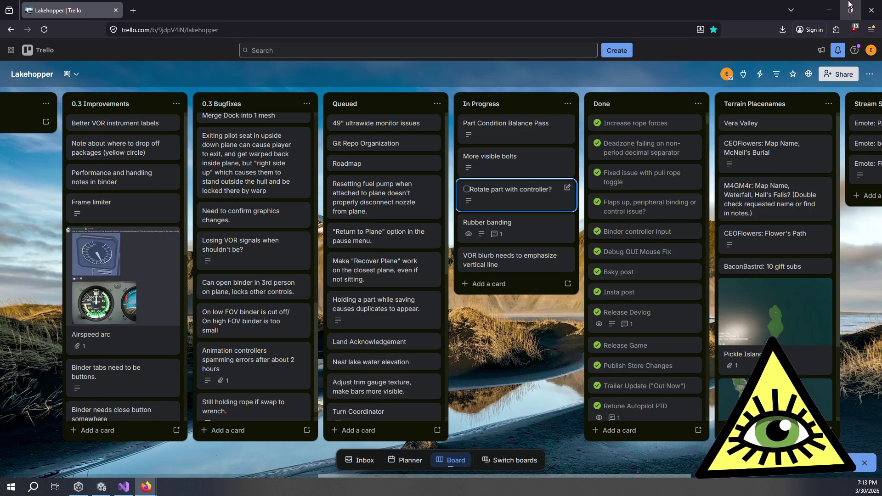
left_click(830, 10)
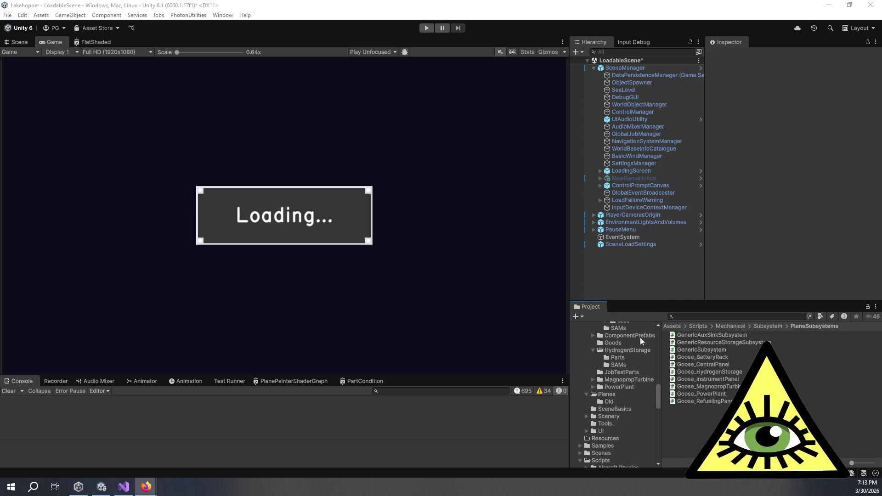
Step: Open the Prefabs/Parts/HydrogenStorage folder in Unity's Project window
scroll(634, 350, "up", 3)
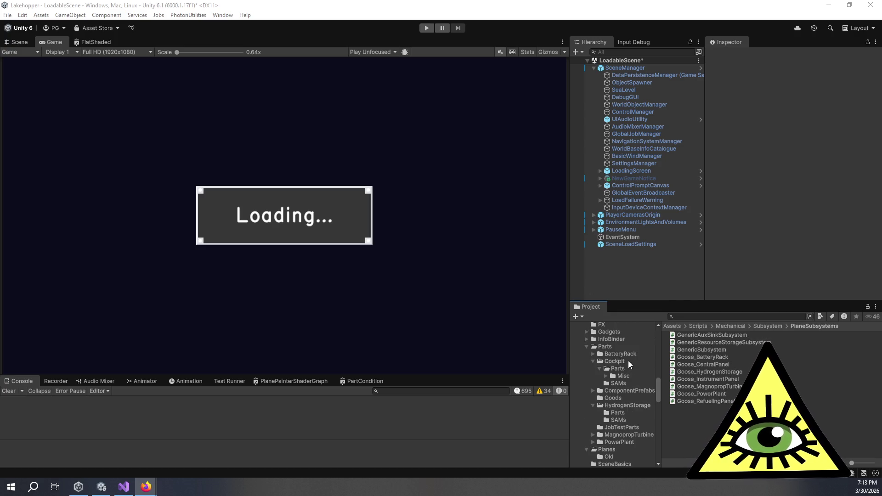
left_click(613, 405)
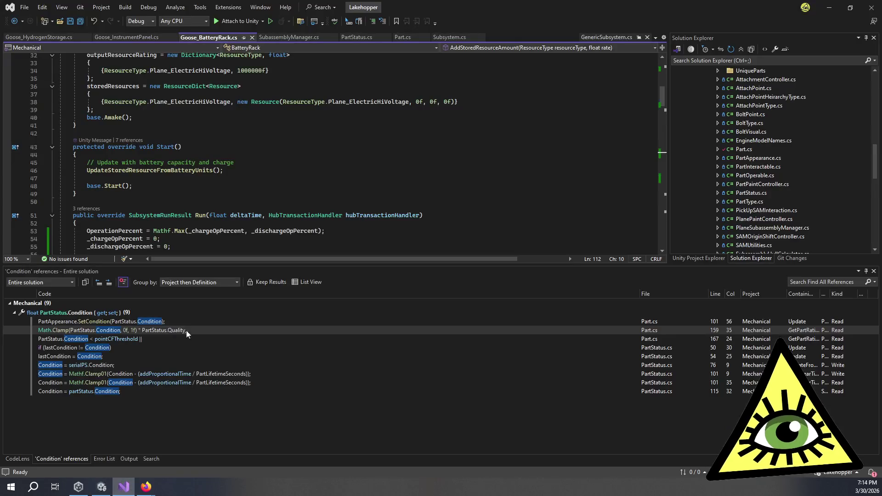
Step: Copy the _chargeOpPercent if/else block from Goose_BatteryRack.cs
left_click(123, 486)
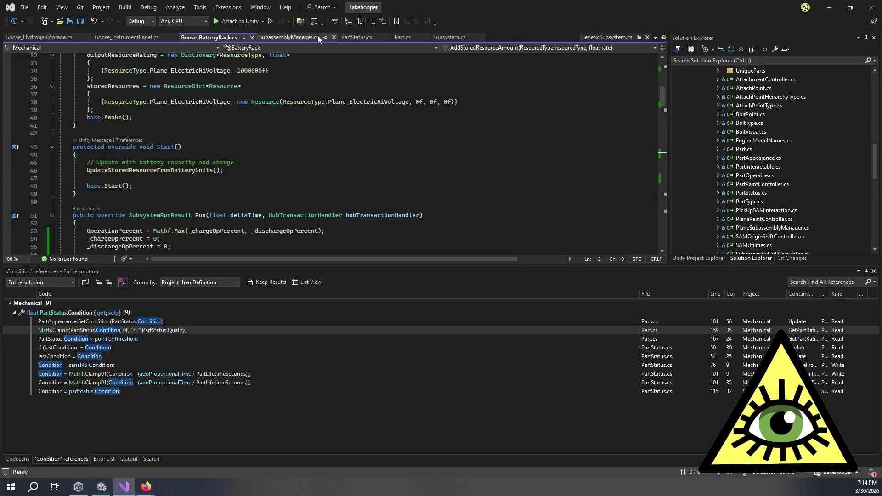
left_click(212, 196)
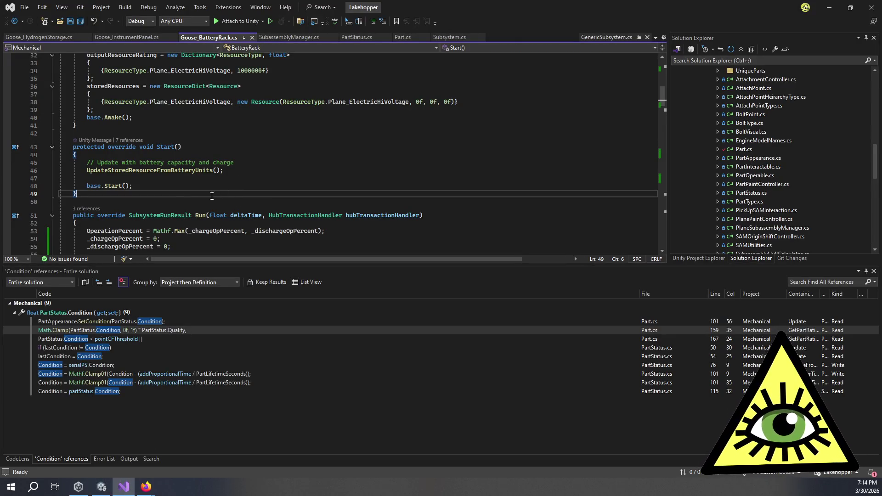
scroll(207, 198, "down", 20)
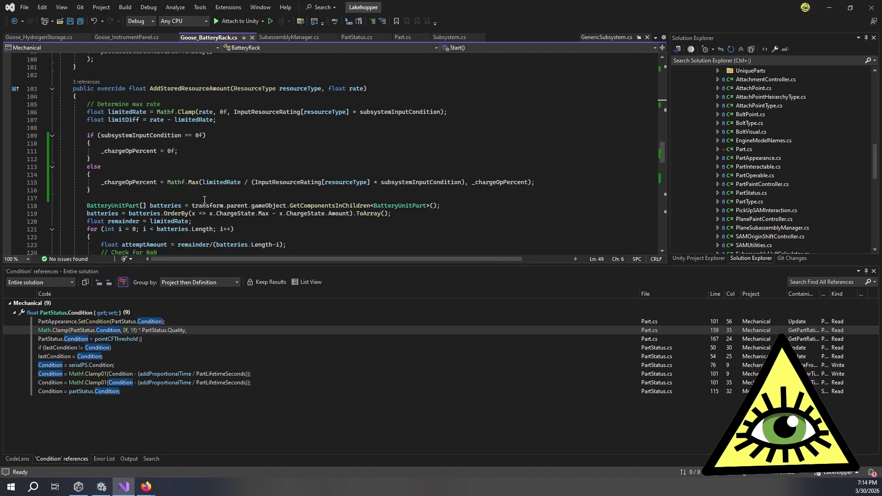
scroll(205, 200, "down", 1)
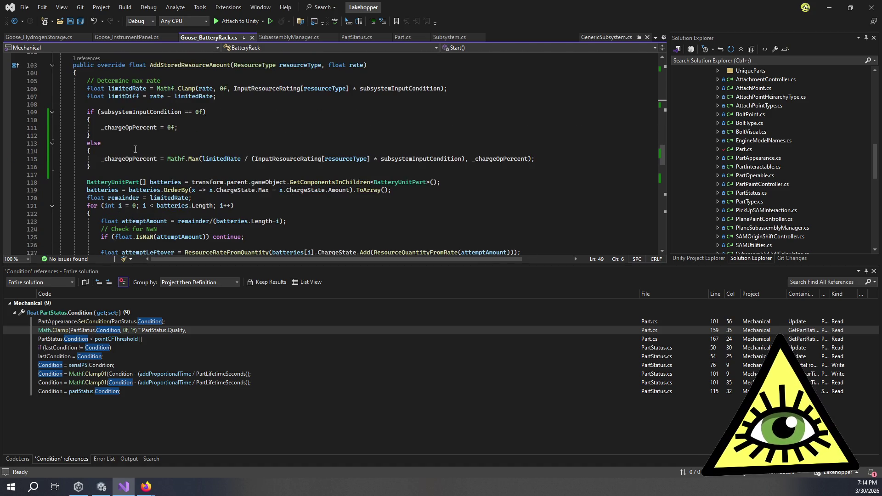
mouse_move(90, 166)
left_mouse_down()
mouse_move(90, 105)
mouse_move(87, 112)
left_mouse_up()
key("ctrl+c")
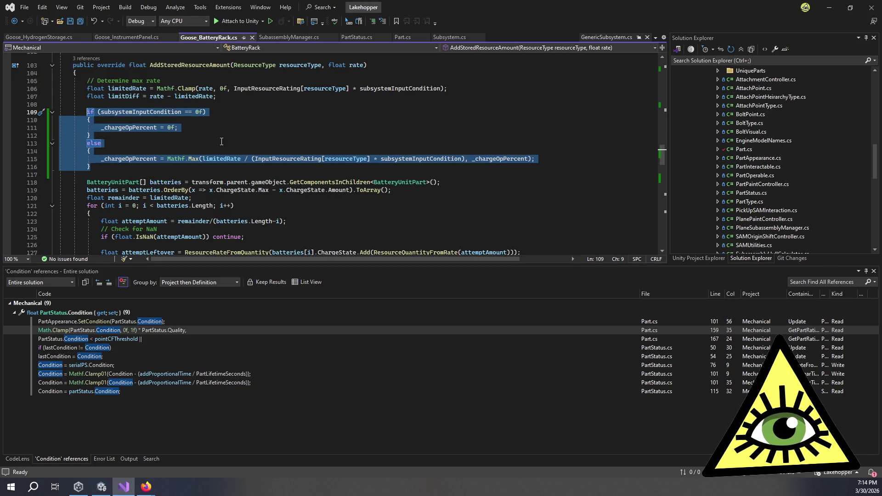
Step: Paste the block into Goose_HydrogenStorage's AddStoredResourceAmount below the limitDiff line
left_click(60, 37)
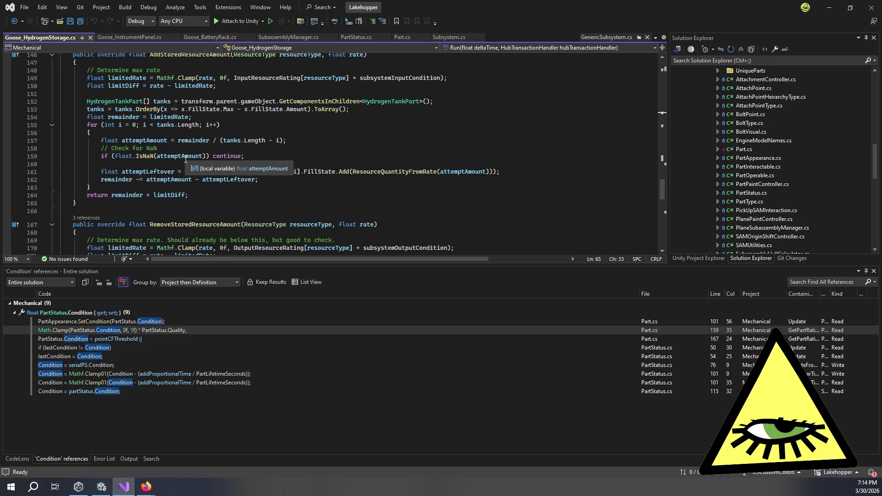
scroll(193, 160, "up", 1)
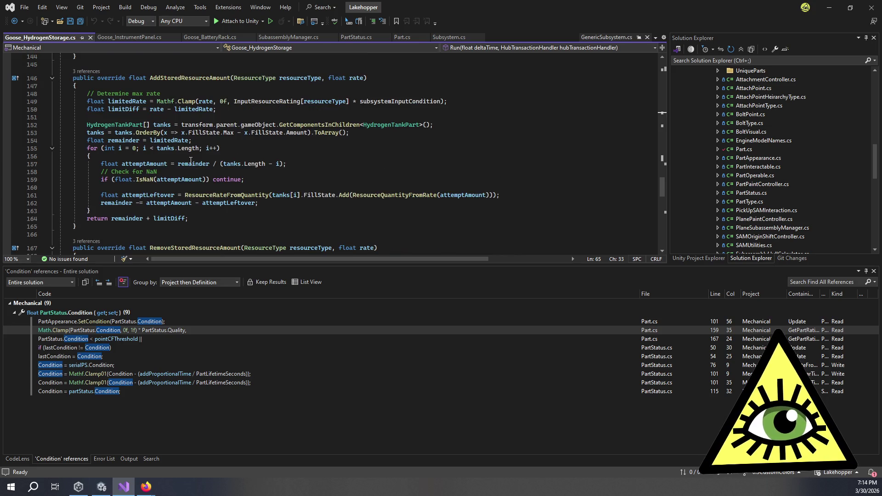
left_click(131, 86)
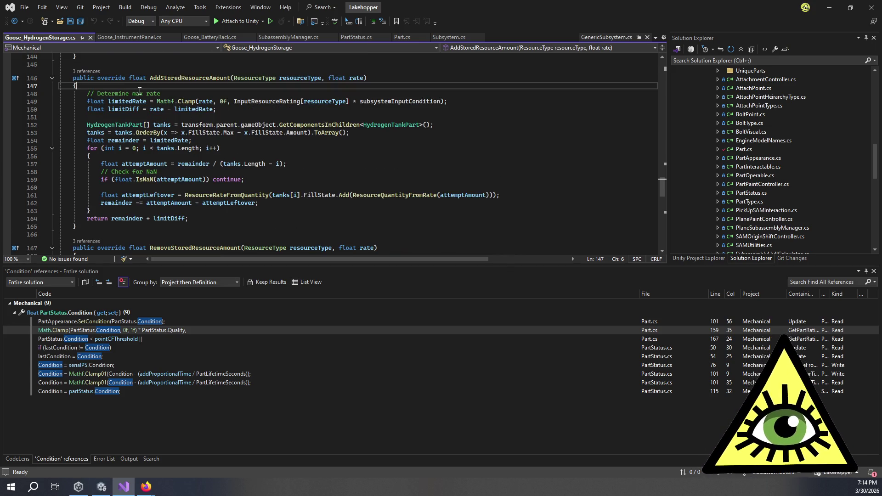
left_click(225, 105)
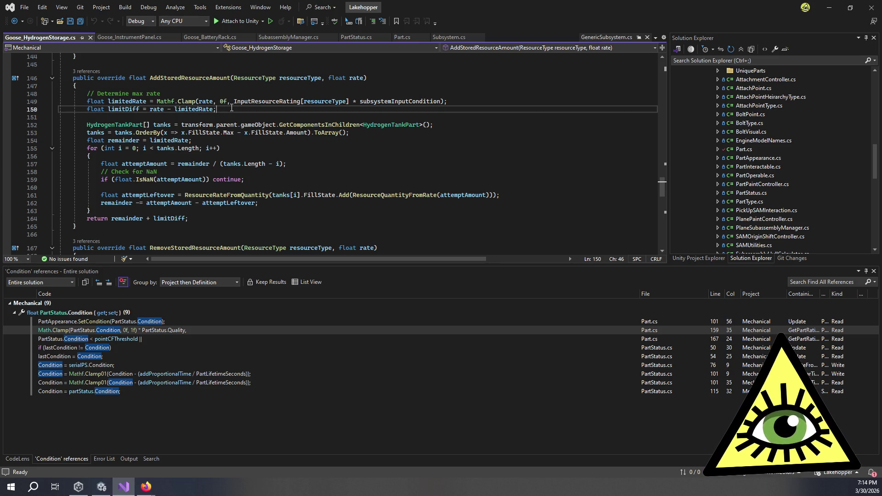
key("Return")
key("Return")
key("ctrl+v")
left_click(133, 148)
key("Up")
scroll(285, 142, "up", 20)
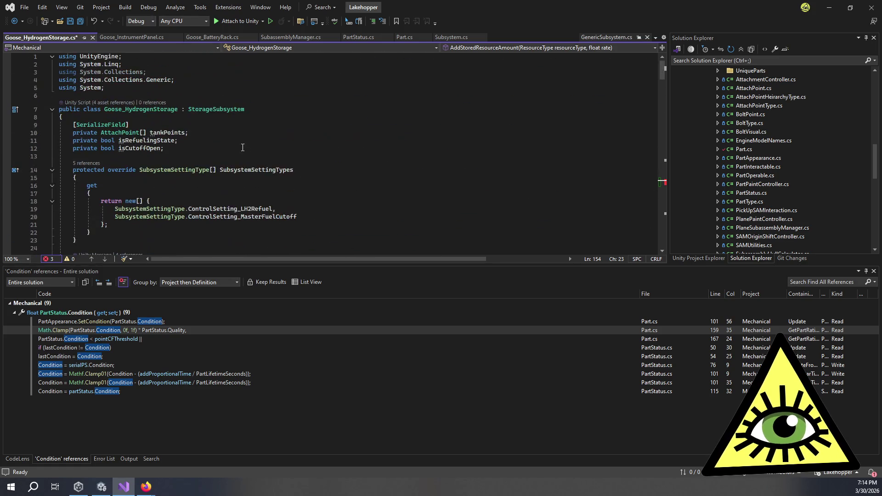
Step: Declare private float fields _fillOpPercent and _drainOpPercent
left_click(223, 146)
key("Return")
key("Return")
type("private ")
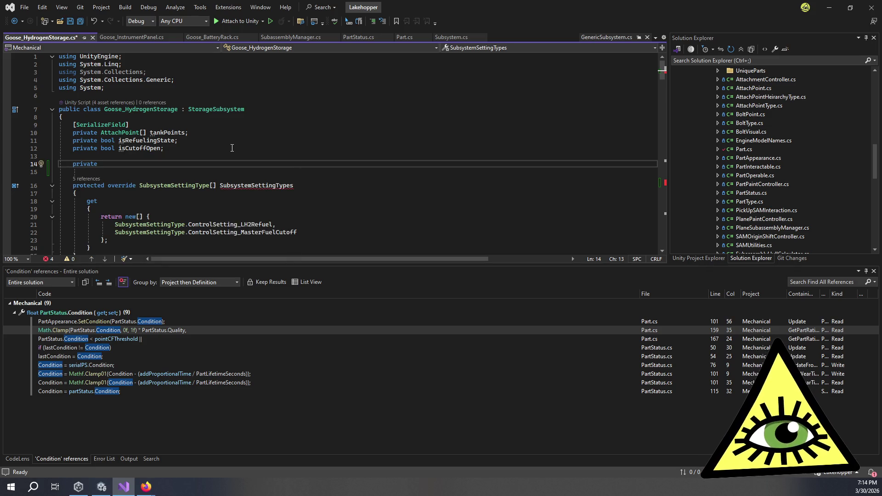
type("float _")
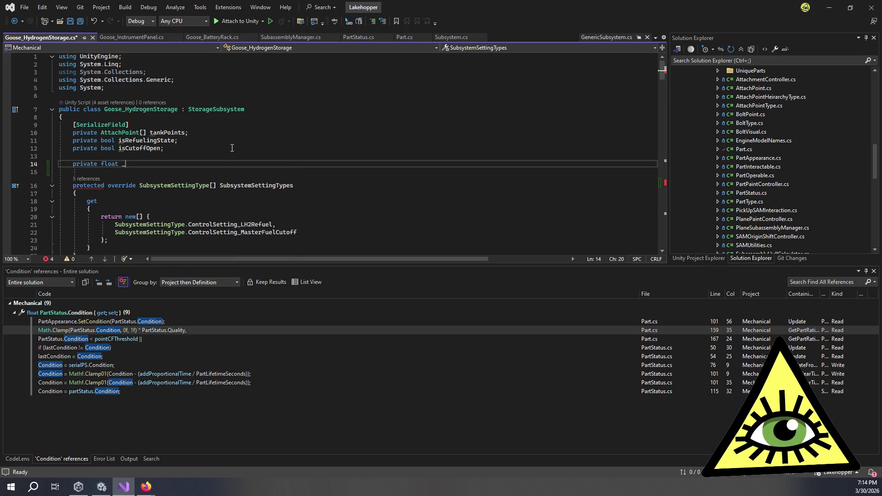
type("fillOpP")
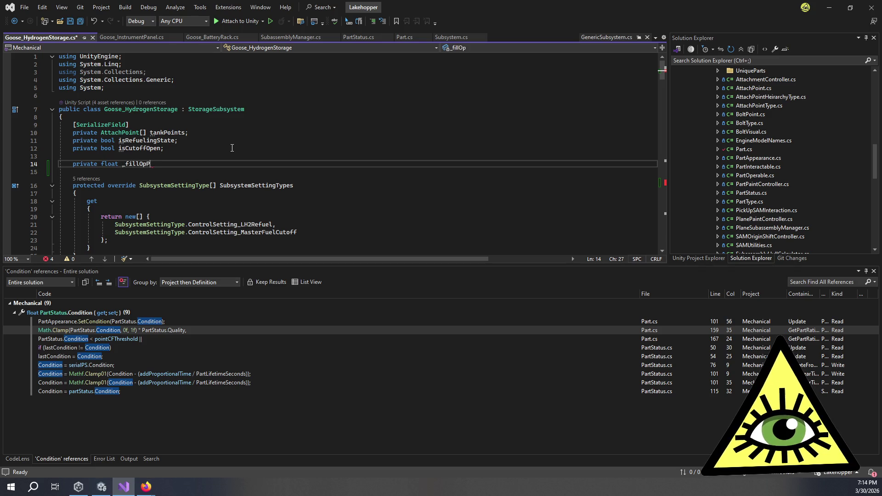
type("ercent;")
key("Return")
type("private float _drainOp")
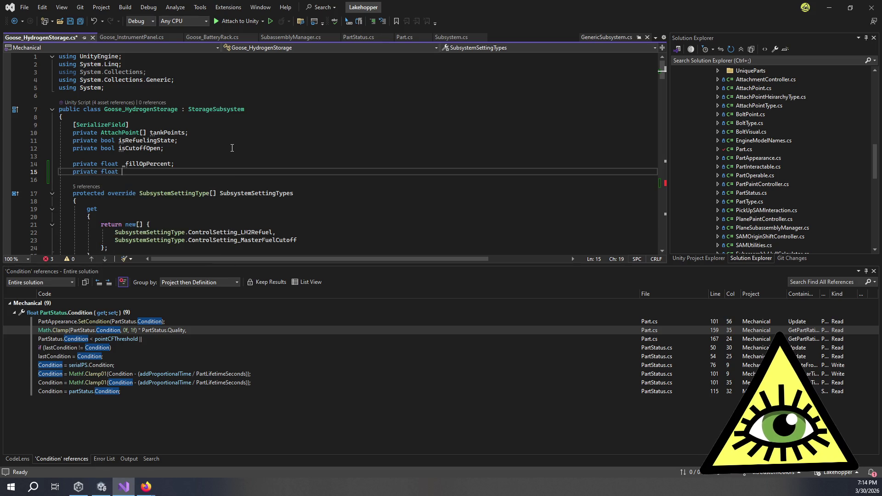
type("Percent;")
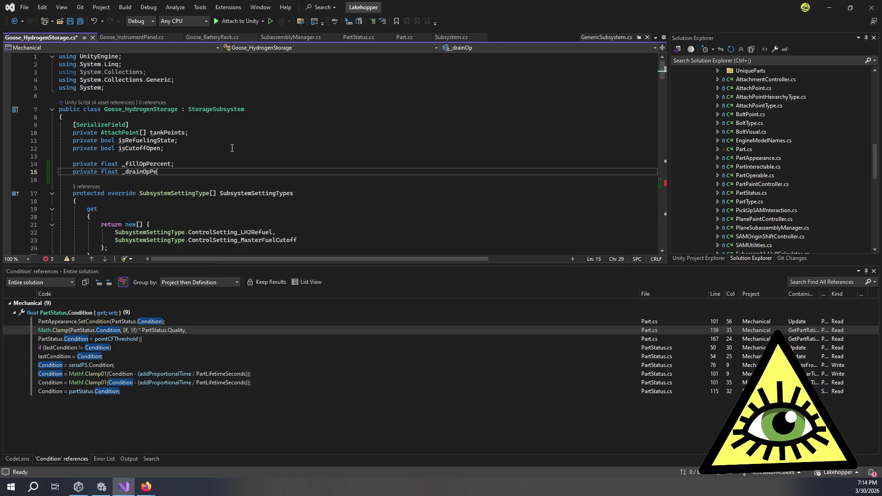
Step: Replace _chargeOpPercent with _fillOpPercent throughout AddStoredResourceAmount's if/else
scroll(232, 148, "down", 20)
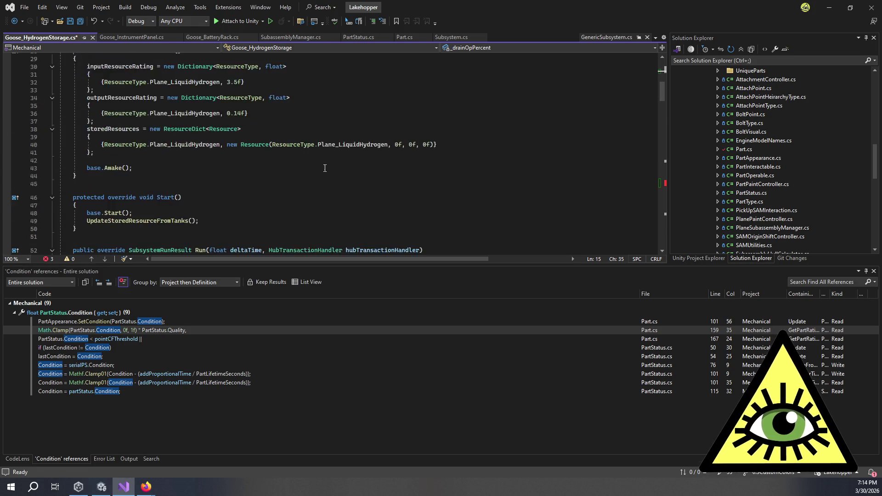
scroll(331, 170, "down", 14)
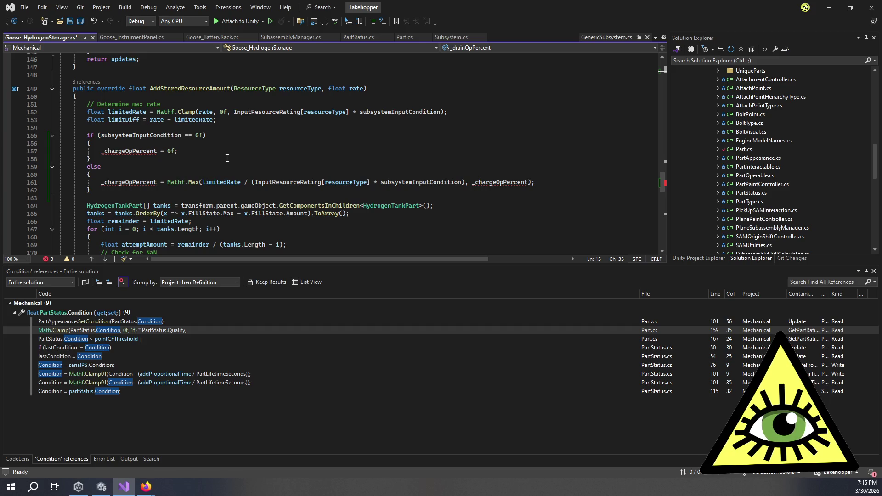
double_click(117, 152)
type("_")
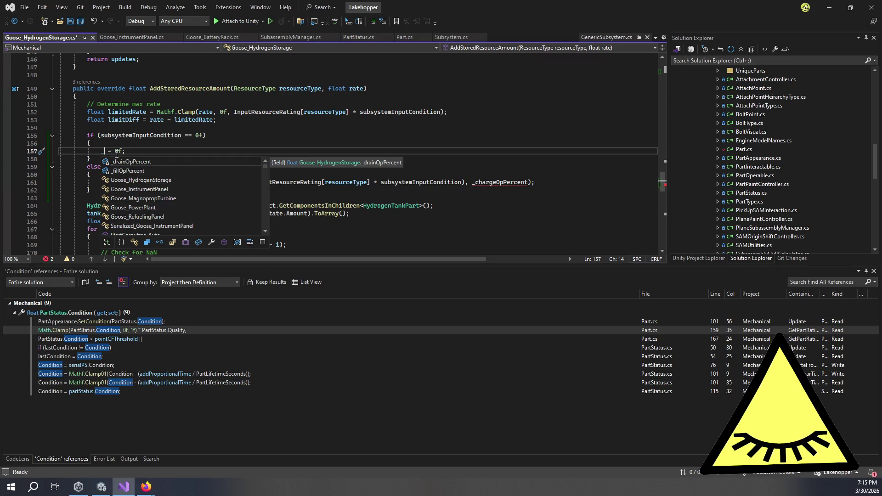
type("fi")
key("Tab")
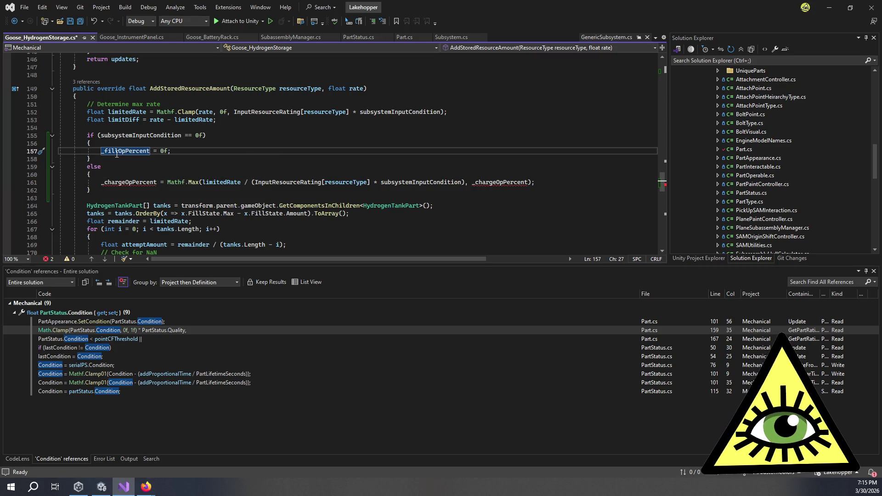
double_click(126, 182)
type("_fillOpPercent")
left_click(228, 154)
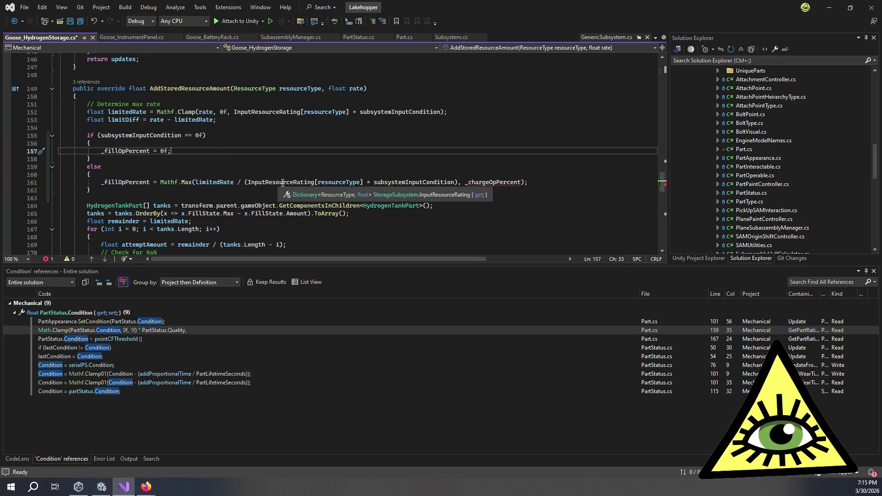
double_click(484, 183)
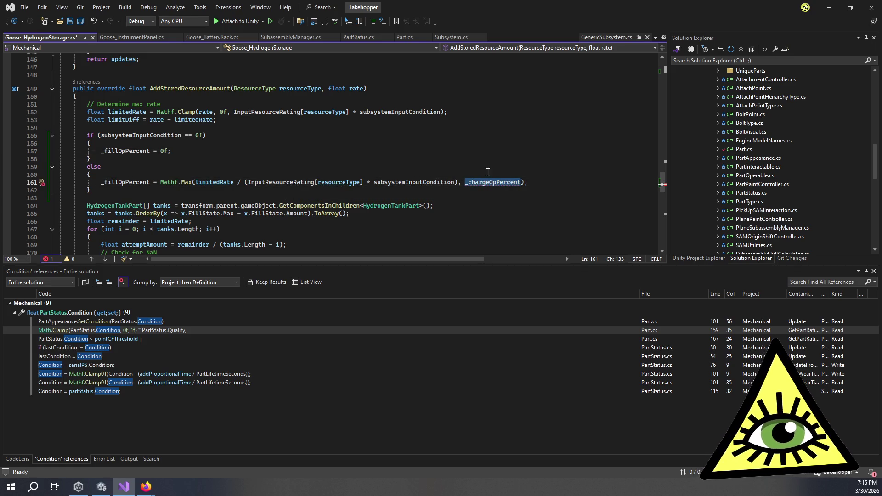
type("_fillOpPercent")
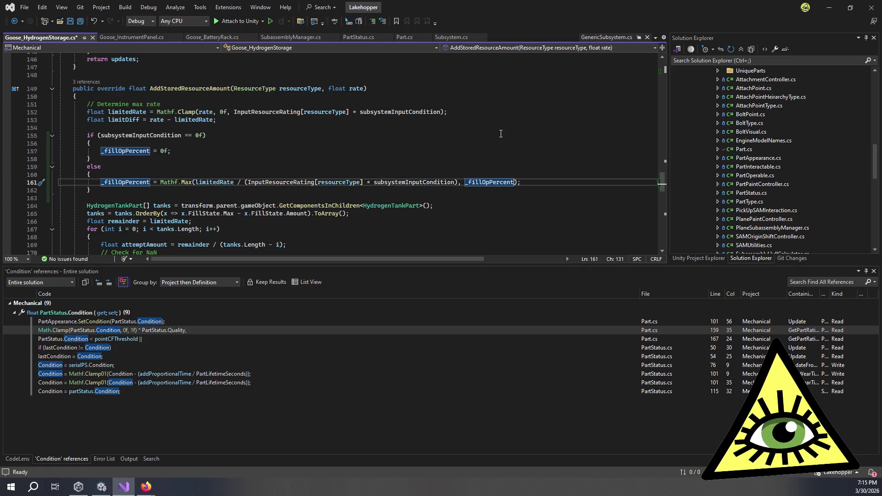
left_click(393, 160)
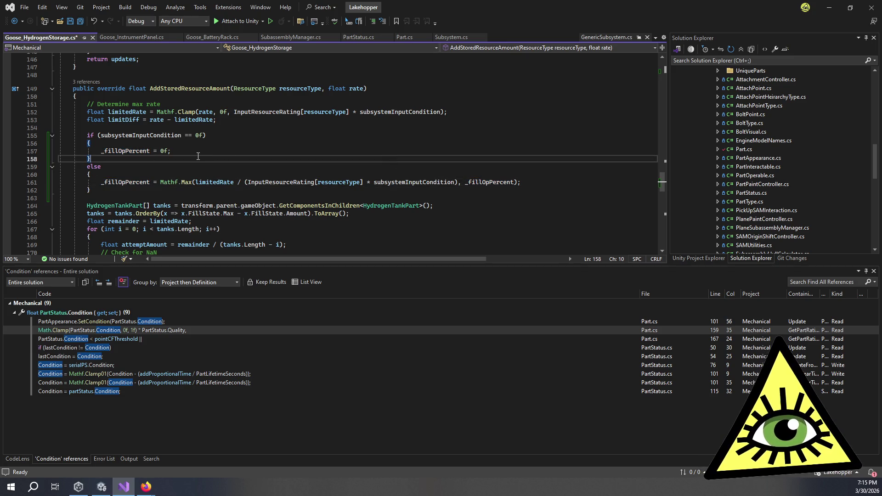
Step: Copy the if/else block into RemoveStoredResourceAmount after line 183
left_click_drag(119, 190, 87, 135)
key("ctrl+c")
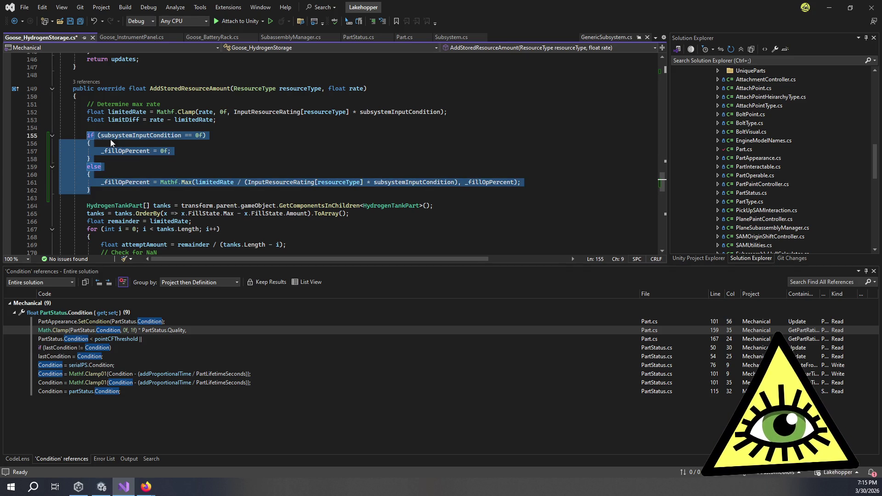
scroll(162, 138, "up", 5)
scroll(162, 137, "down", 8)
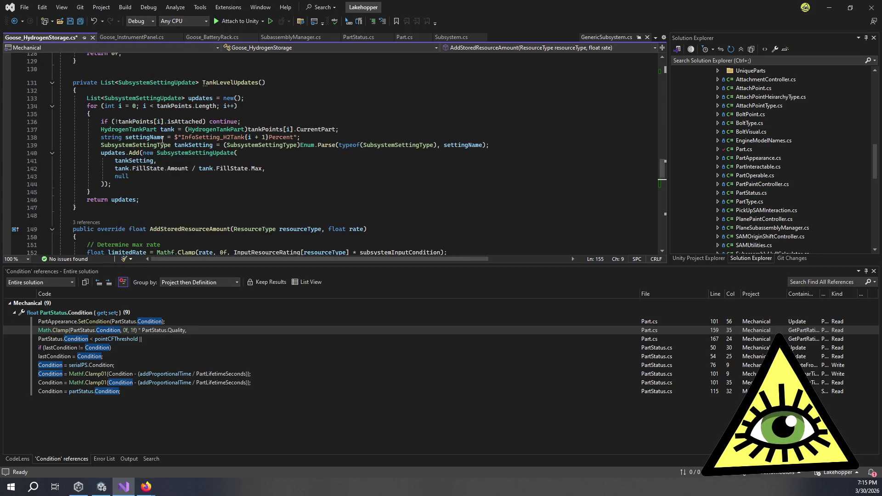
scroll(161, 140, "down", 6)
left_click(221, 148)
key("Return")
key("Return")
key("ctrl+v")
Step: Rename _fillOpPercent to _drainOpPercent in the pasted block
double_click(130, 180)
type("_drainOpPercent")
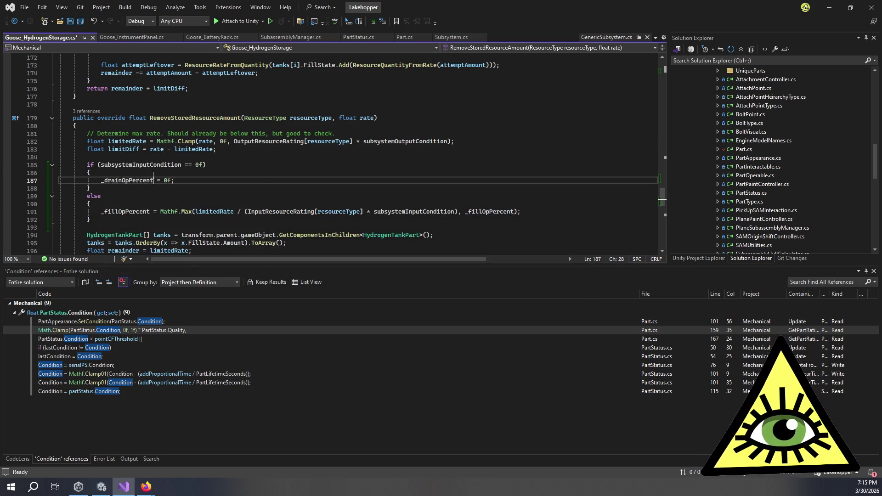
mouse_move(153, 181)
left_mouse_down()
mouse_move(69, 180)
mouse_move(95, 173)
left_mouse_up()
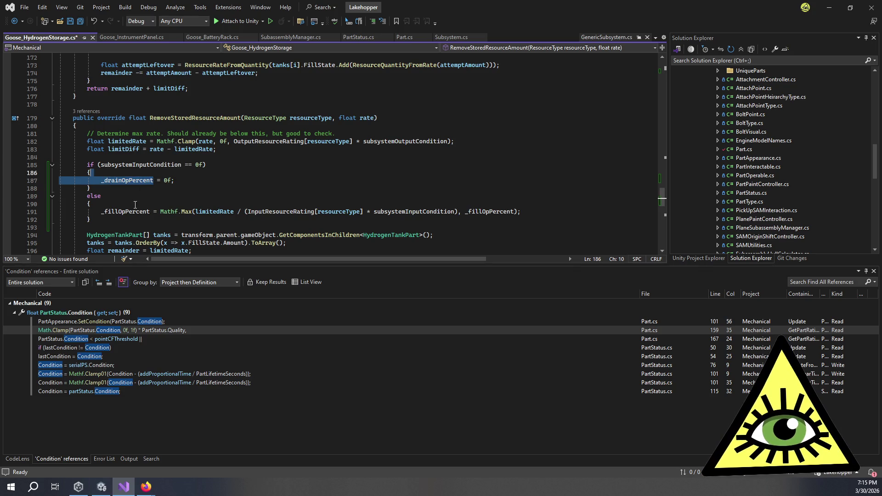
double_click(124, 180)
key("ctrl+c")
double_click(124, 211)
key("ctrl+v")
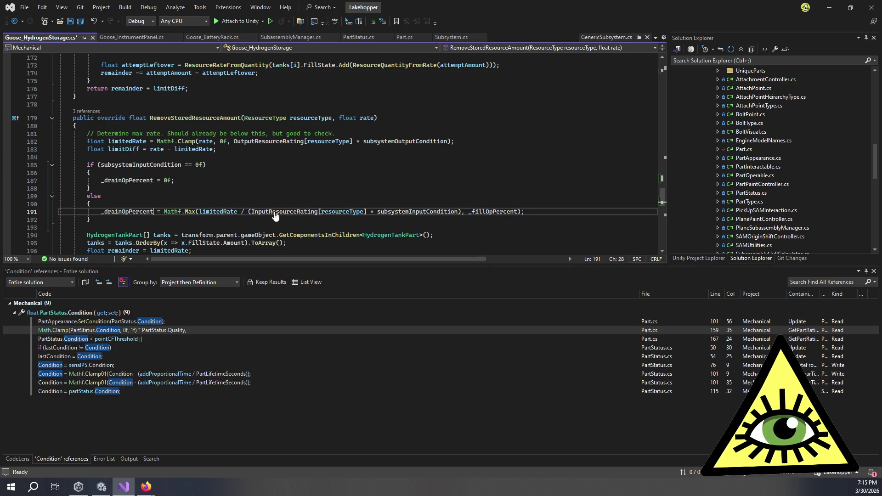
double_click(477, 212)
key("ctrl+v")
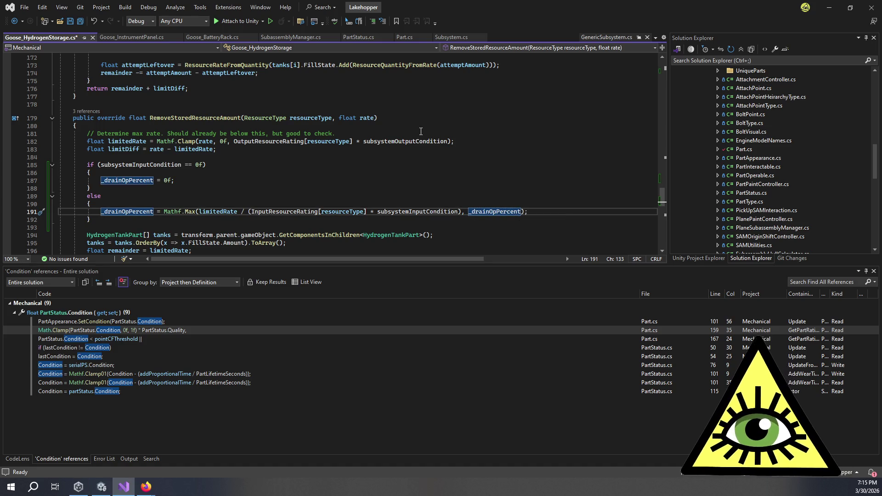
Step: Swap InputResourceRating and subsystemInputCondition for OutputResourceRating and subsystemOutputCondition there
double_click(284, 211)
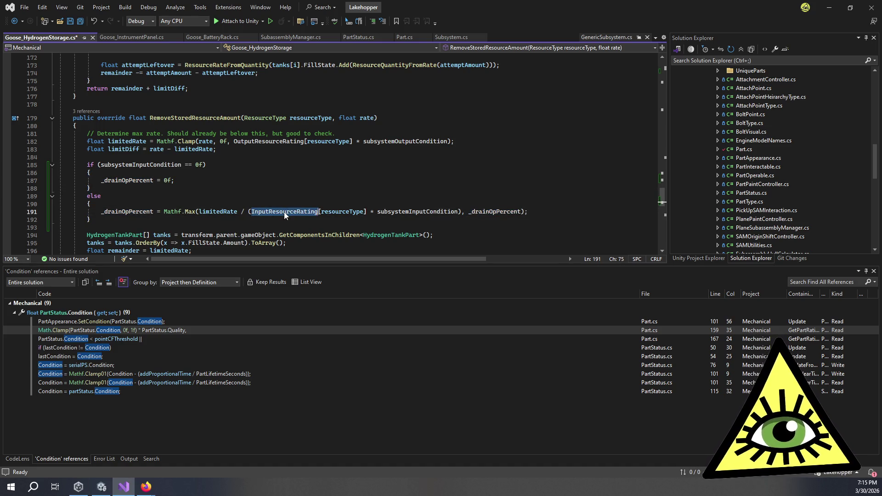
double_click(269, 141)
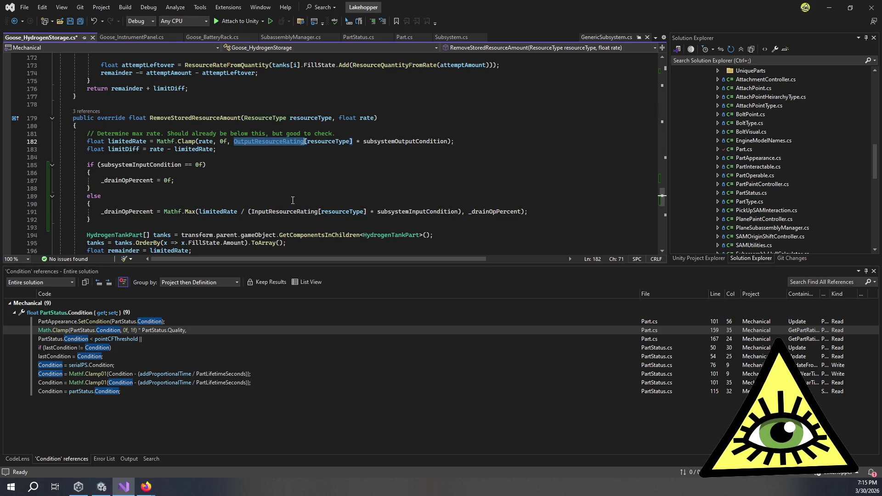
double_click(280, 211)
key("ctrl+v")
double_click(404, 141)
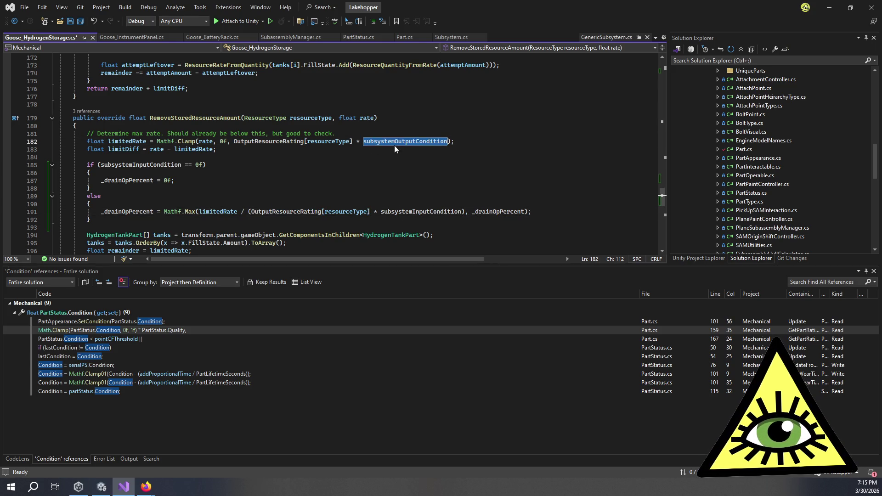
key("ctrl+c")
double_click(414, 212)
key("ctrl+v")
scroll(432, 199, "up", 10)
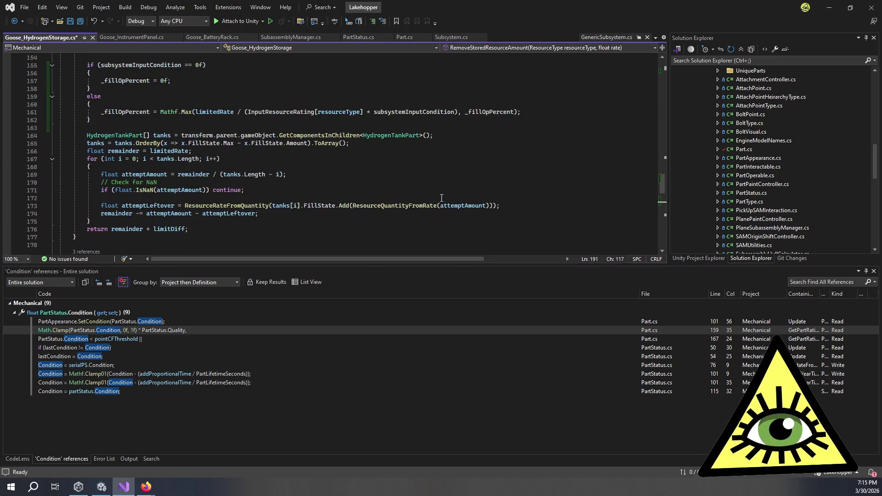
Step: In Run, add OperationPercent = Mathf.Max(_drainOpPercent, _fillOpPercent) after the producedStoredResource line
scroll(427, 200, "up", 20)
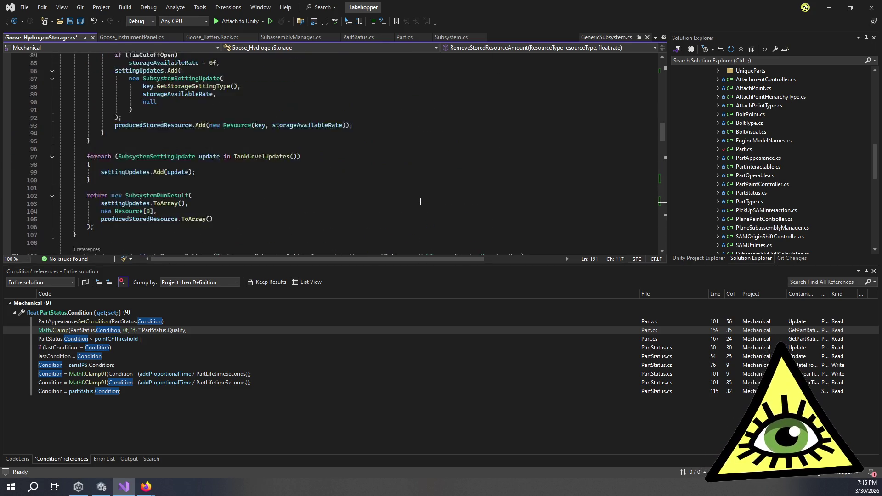
scroll(420, 202, "up", 12)
left_click(242, 174)
left_click(279, 202)
scroll(329, 143, "down", 3)
scroll(325, 141, "up", 1)
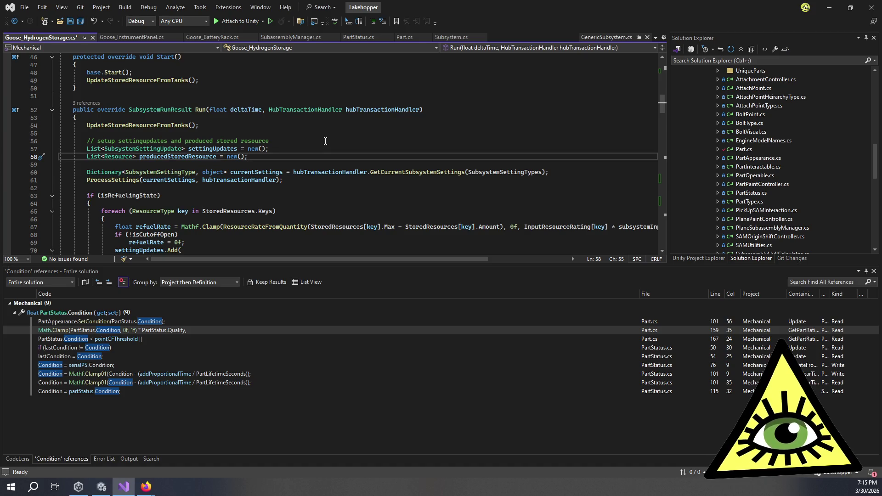
key("Return")
key("Return")
type("Oper")
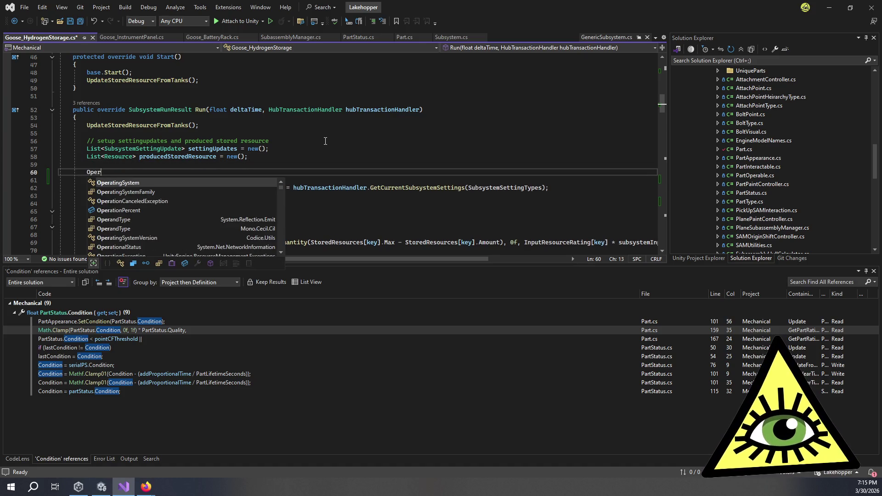
type("ationPercent =")
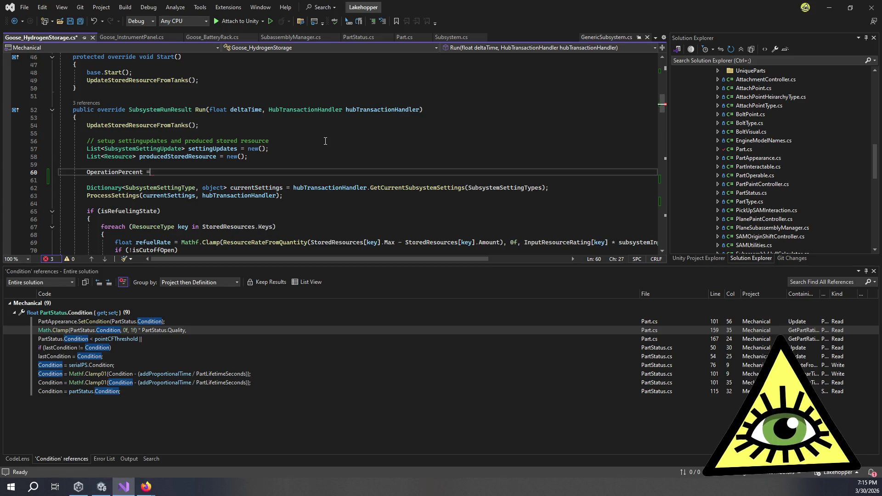
type(" Mathf.M")
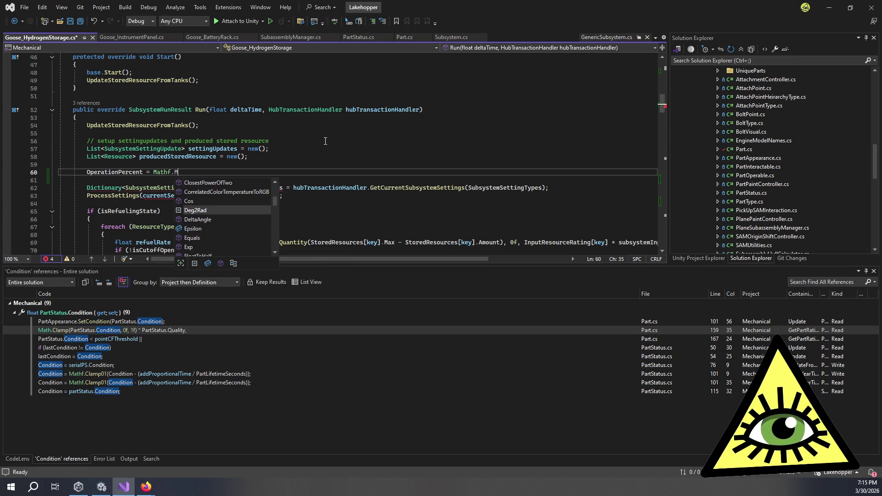
type("ax (")
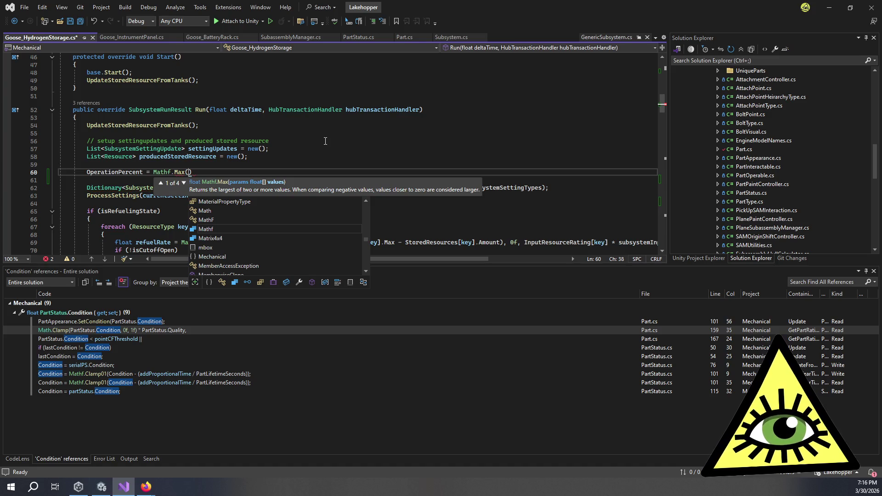
type("_drainOpPercent, ")
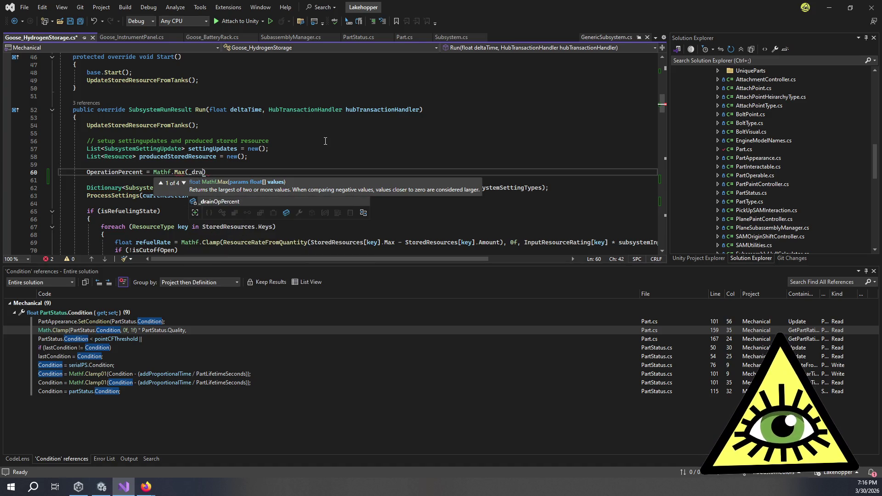
type("_fillOpPercent)")
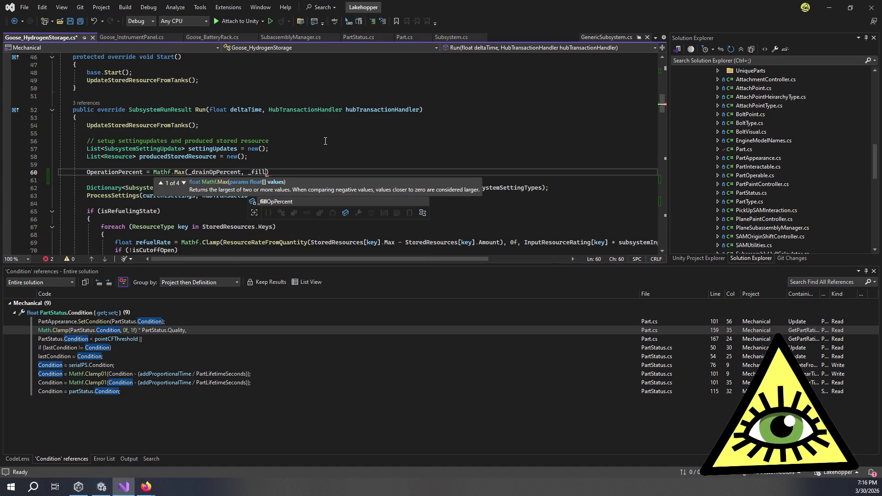
Step: Wrap the Max call in Mathf.Clamp01, close the statement, and add a blank line
key("ctrl+Left")
key("ctrl+Left")
key("ctrl+Left")
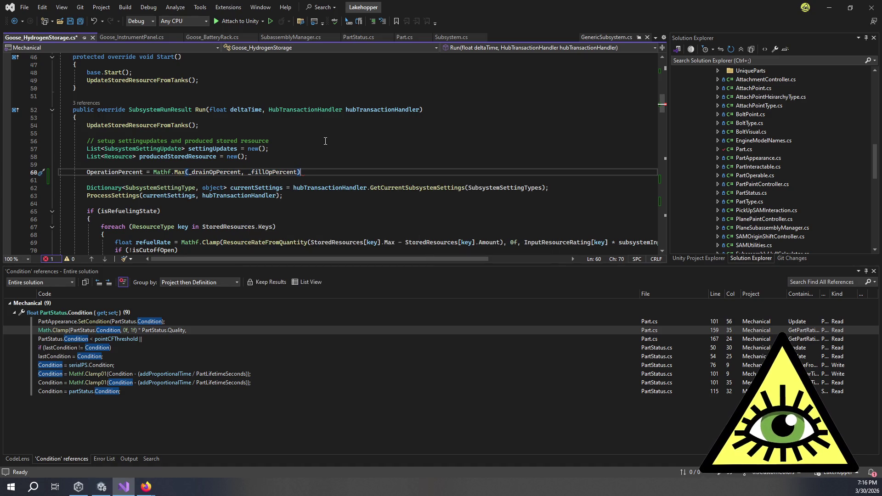
key("ctrl+Left")
key("ctrl+Left")
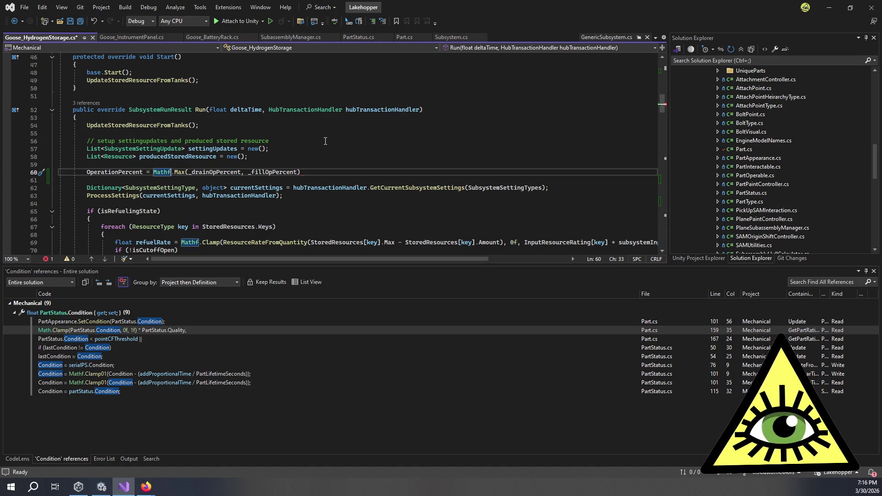
type("Clap")
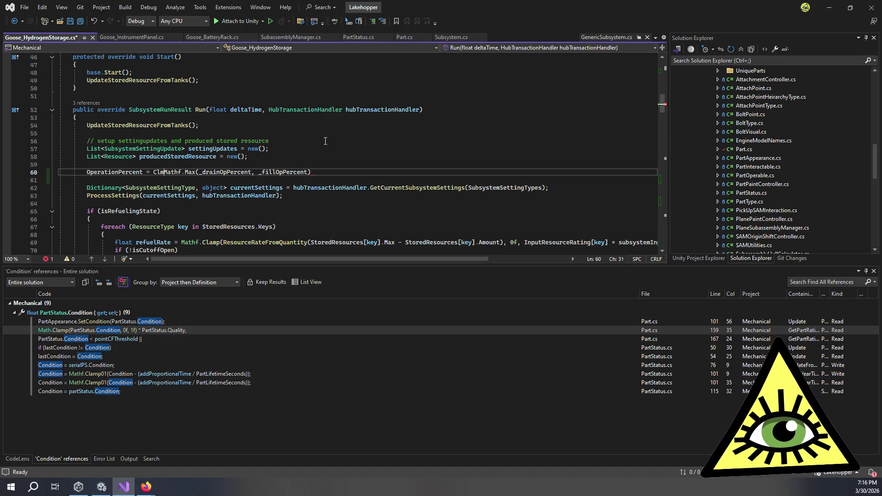
type("m")
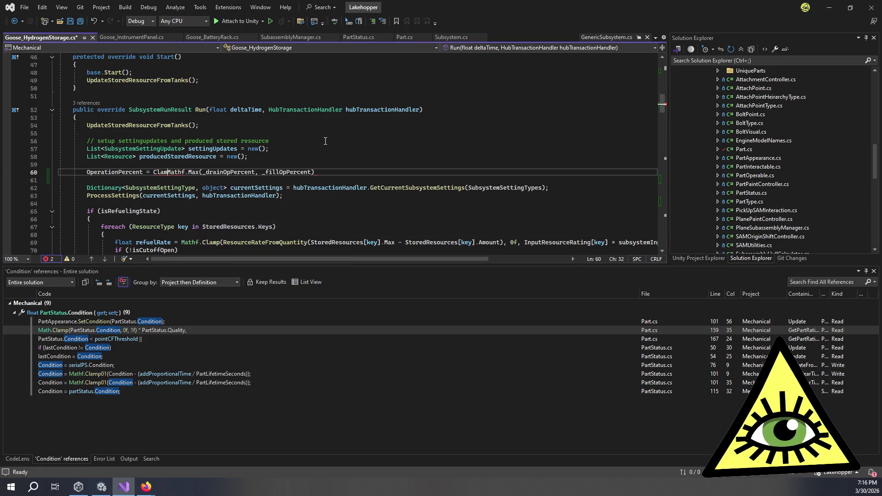
type("01.")
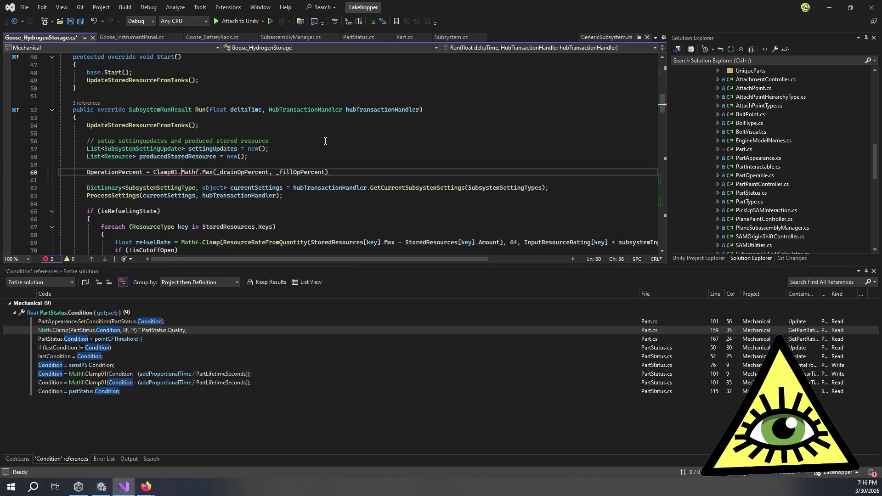
key("BackSpace")
key("BackSpace")
key("BackSpace")
type("Mathf")
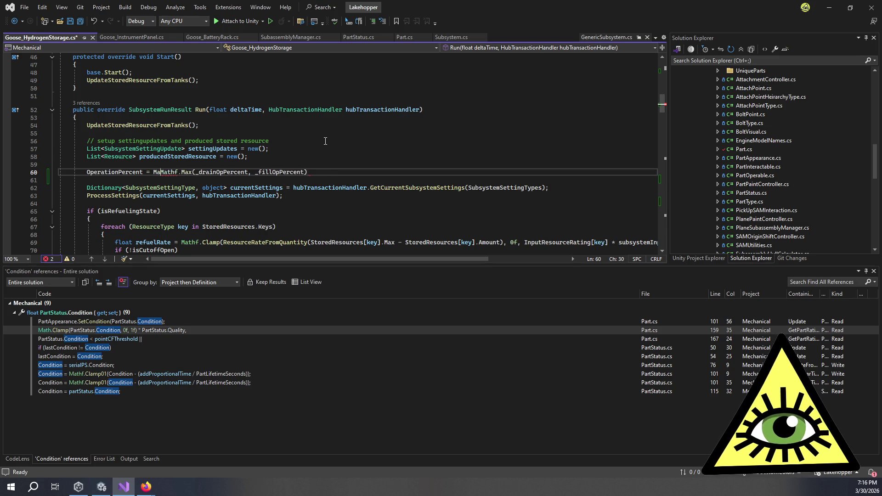
type(".Clamp01")
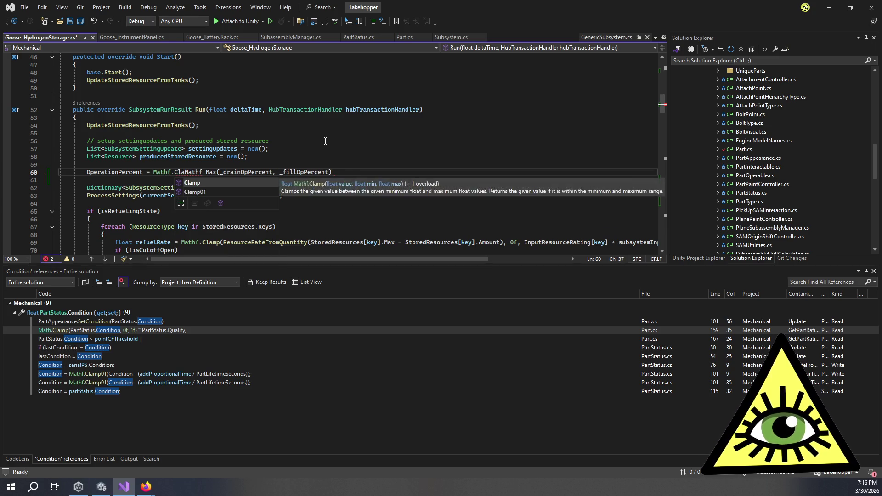
type("(")
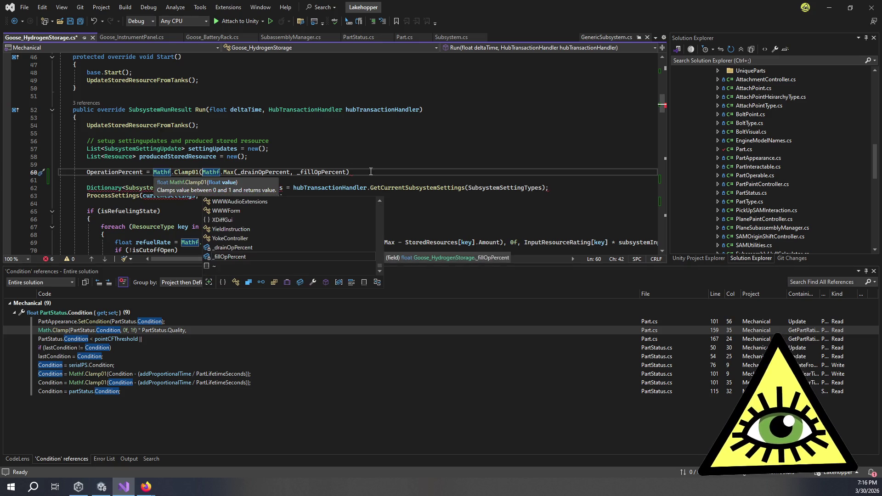
left_click(375, 172)
type(");")
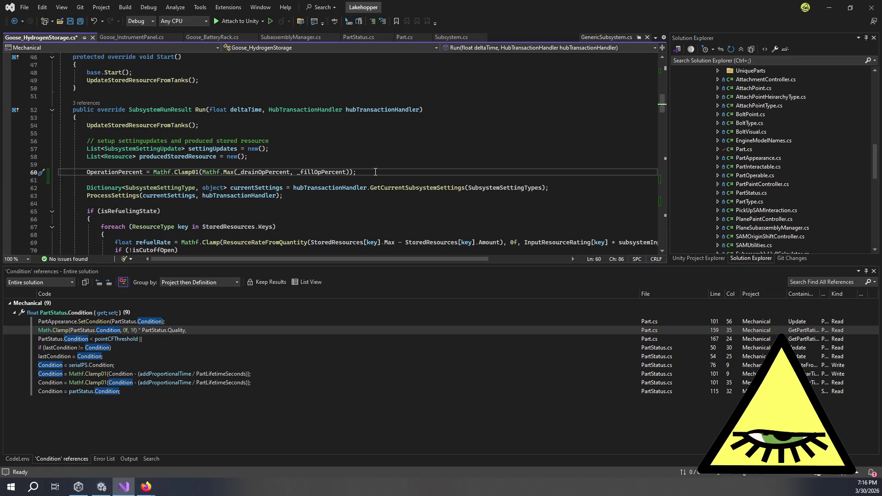
key("Return")
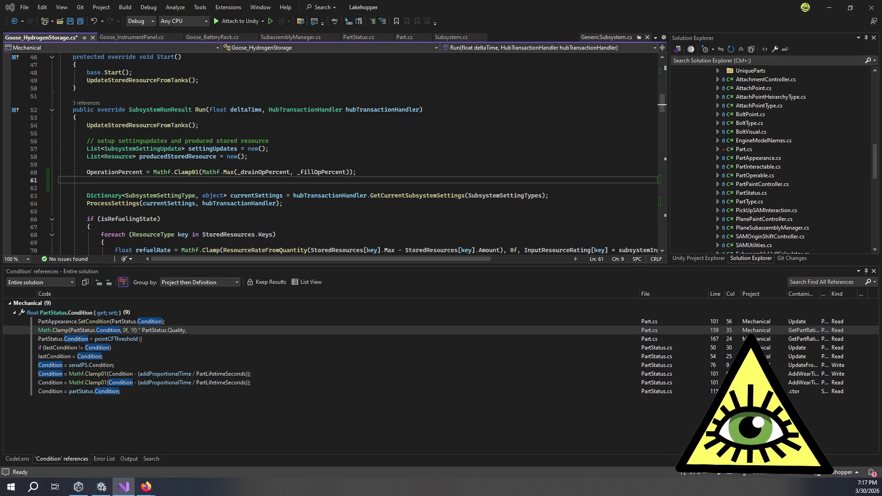
Step: Bring the Firefox window with Wikipedia's Hydrogen embrittlement article to the front
key("alt+Tab")
Step: Reposition the browser window and scroll through the Hydrogen embrittlement article
left_click_drag(618, 94, 596, 66)
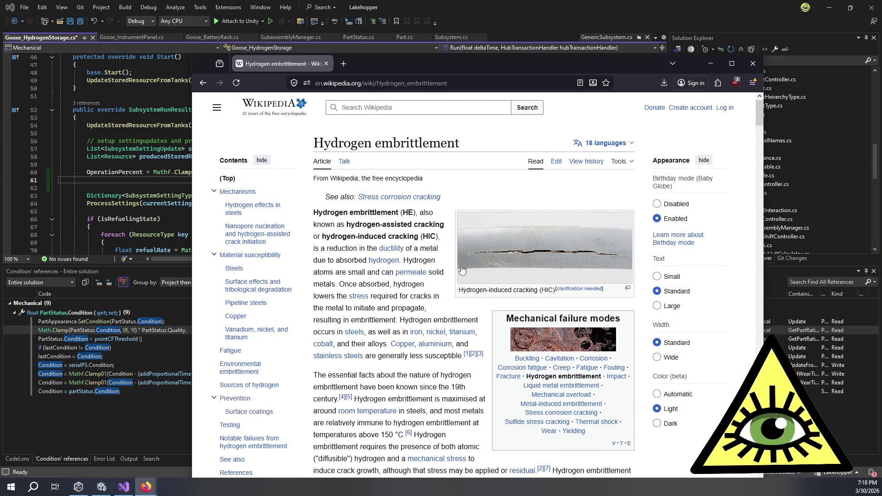
scroll(462, 270, "down", 2)
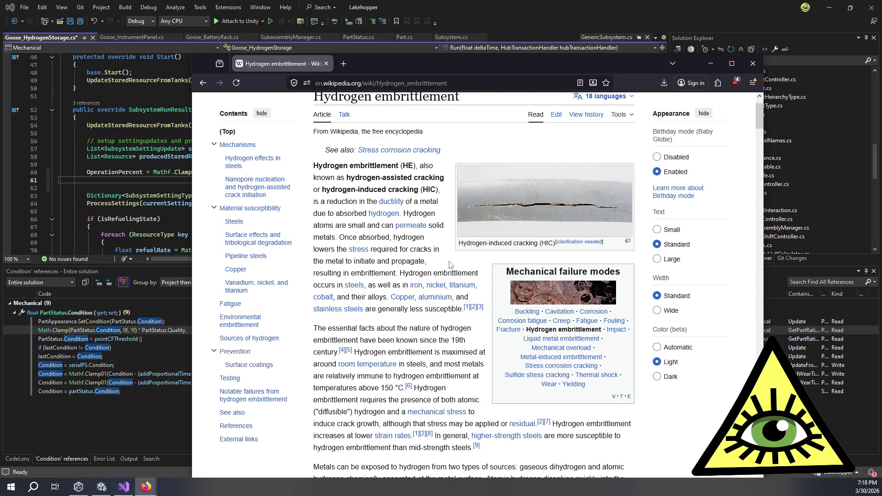
scroll(443, 269, "down", 2)
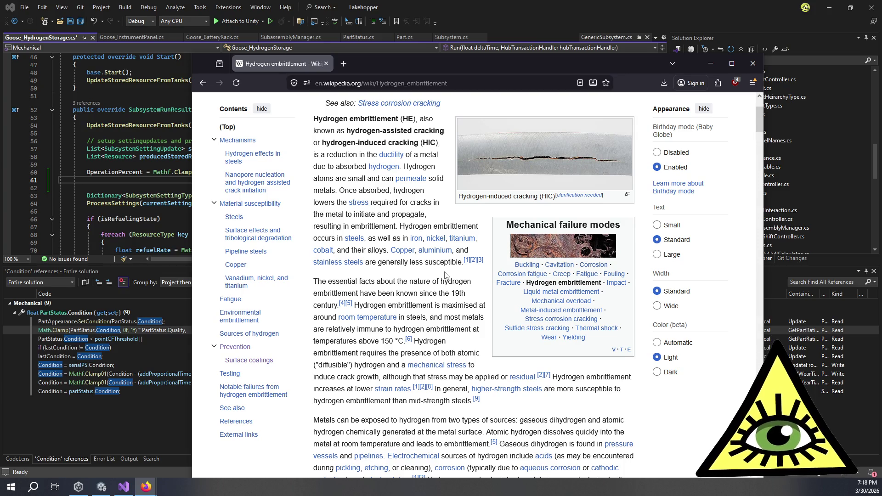
scroll(450, 280, "down", 10)
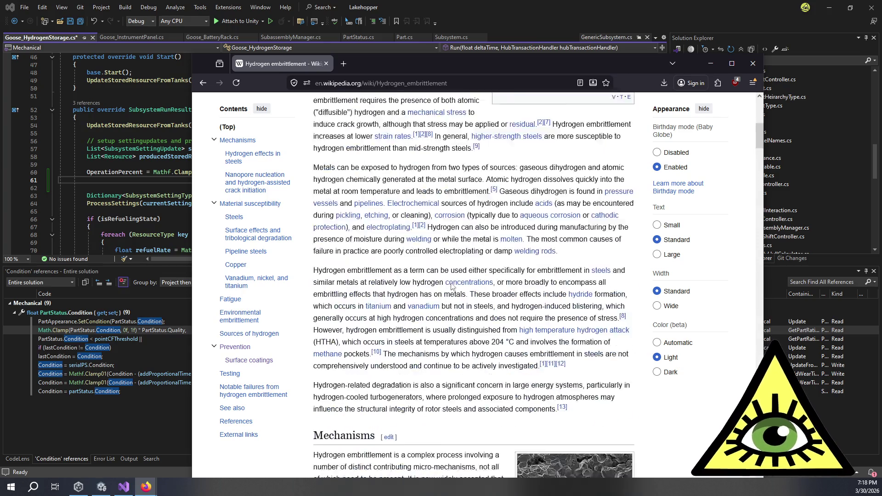
scroll(464, 296, "down", 4)
scroll(464, 296, "up", 10)
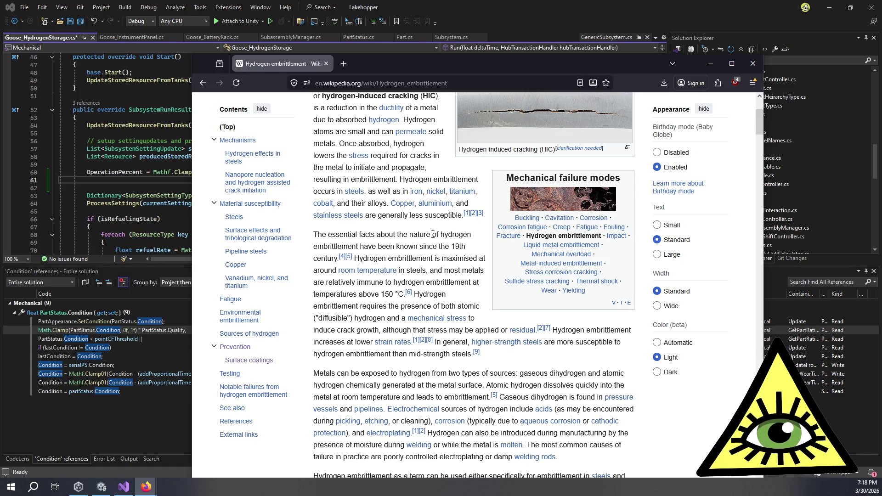
scroll(433, 235, "down", 6)
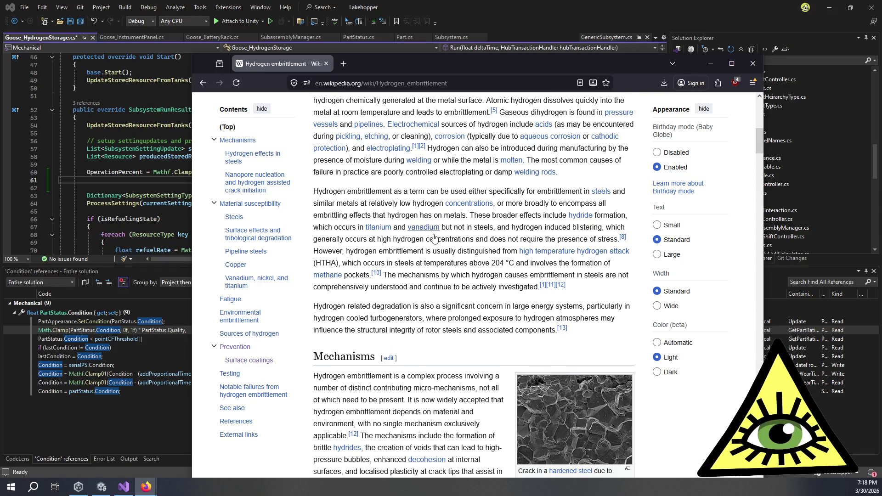
scroll(434, 237, "down", 4)
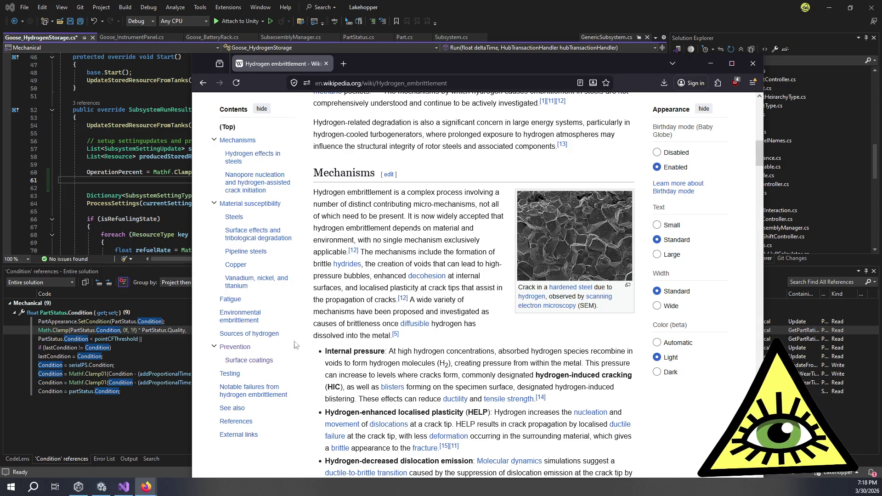
Step: Jump to Surface coatings and read the chemical conversion coatings paragraph
left_click(257, 361)
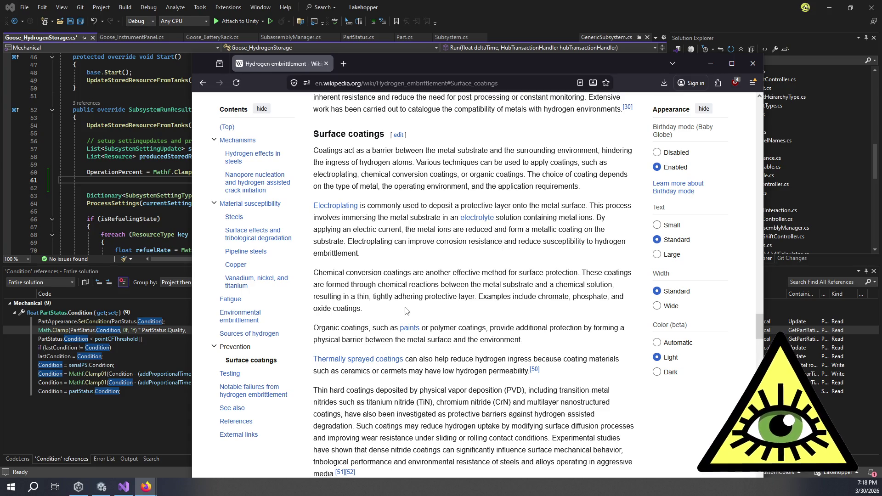
left_click_drag(405, 311, 387, 258)
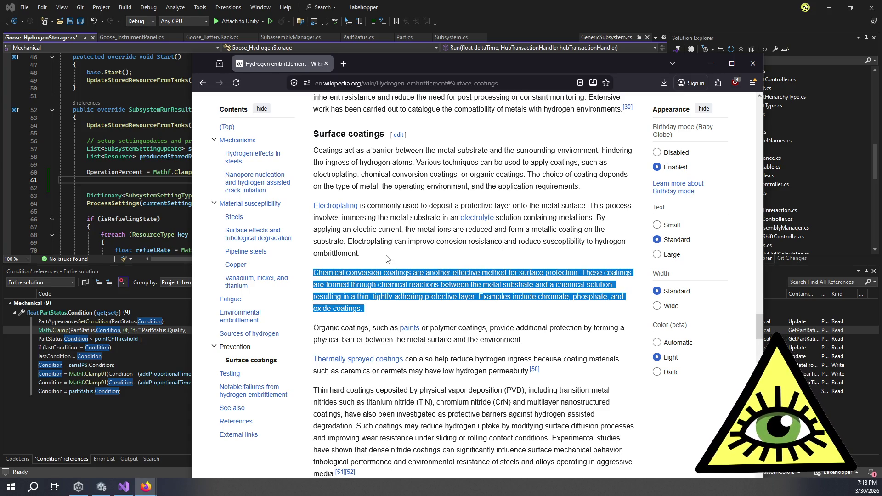
left_click(387, 259)
scroll(386, 259, "down", 3)
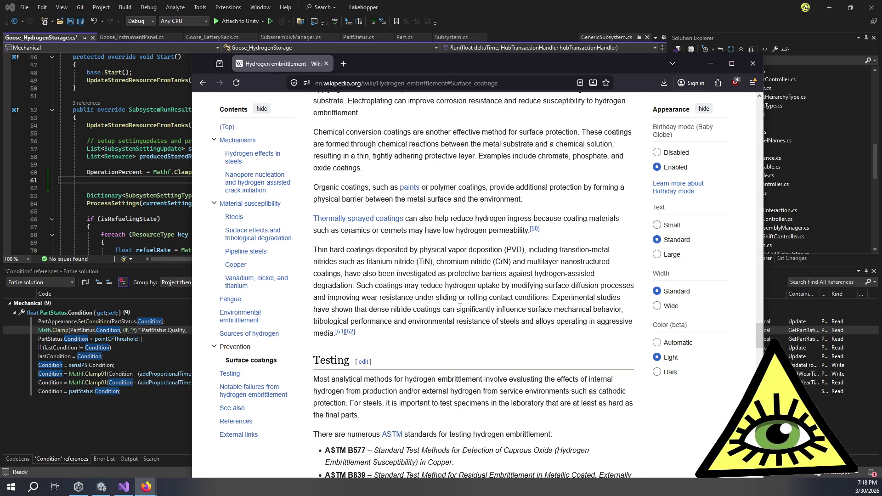
scroll(468, 306, "up", 4)
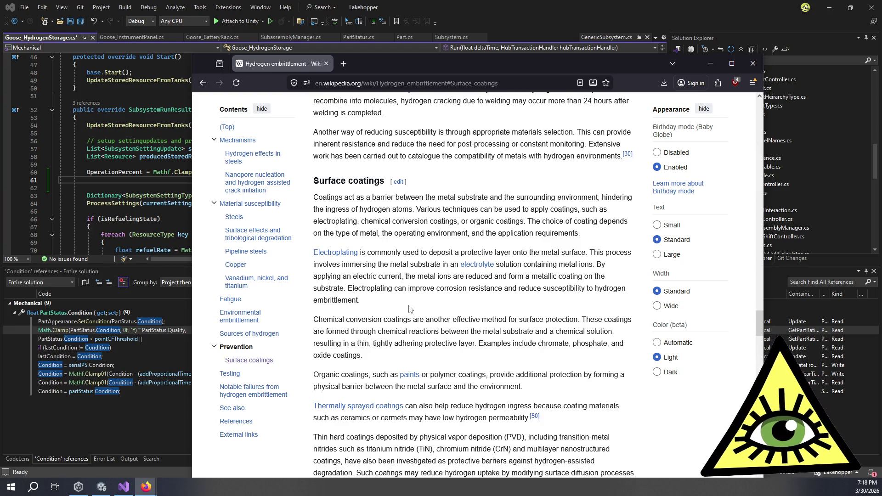
scroll(416, 309, "down", 4)
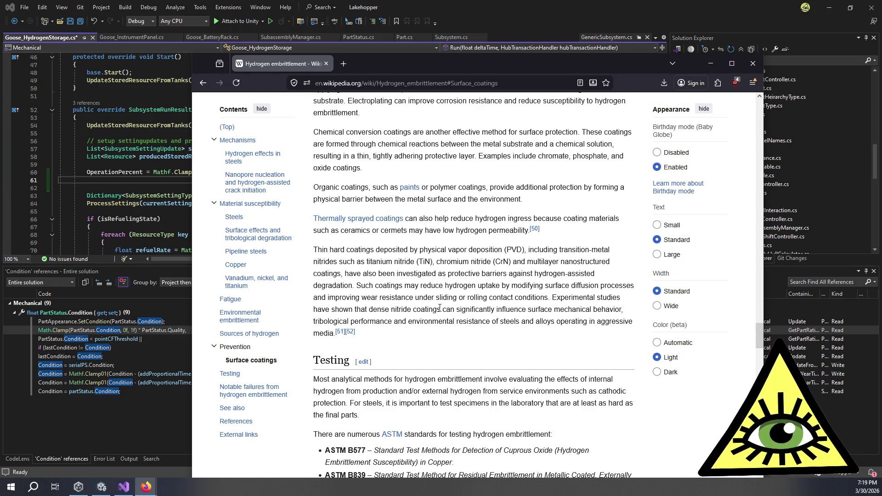
Step: Search the page for 'bake', then leave the browser to return to Visual Studio
type("bake")
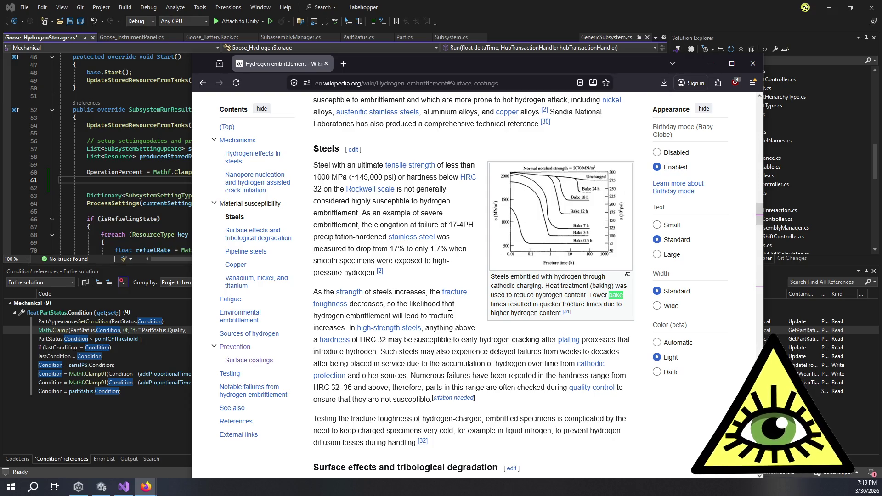
key("Escape")
key("ctrl+w")
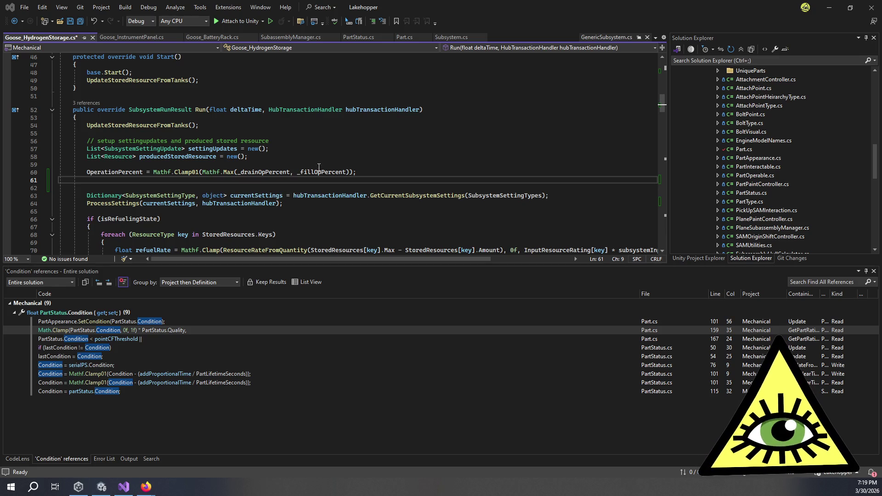
Step: Add '_drainOpPercent = 0f;' and '_fillOpPercent = 0f;' below the OperationPercent line, then save Goose_HydrogenStorage.cs
left_click(366, 177)
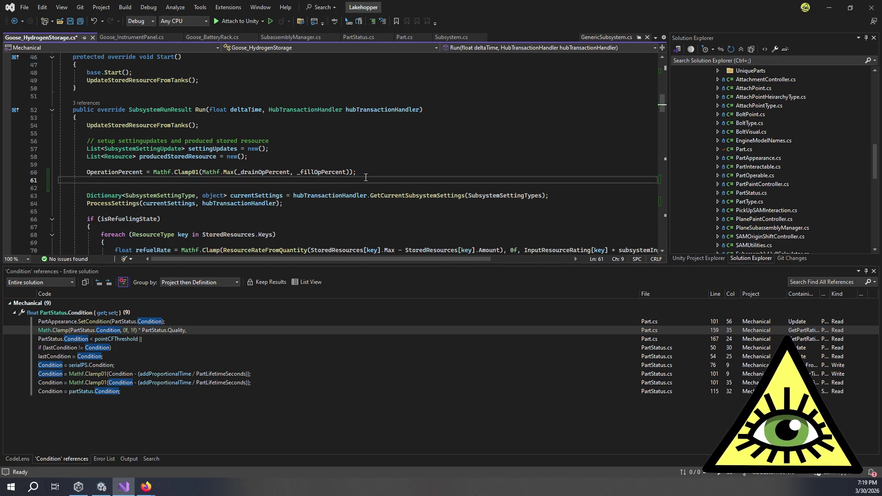
type("_dra")
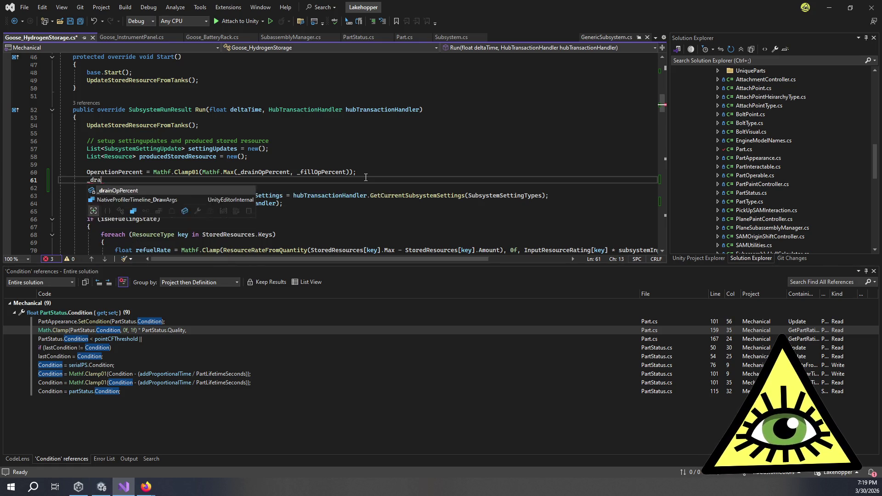
key("Tab")
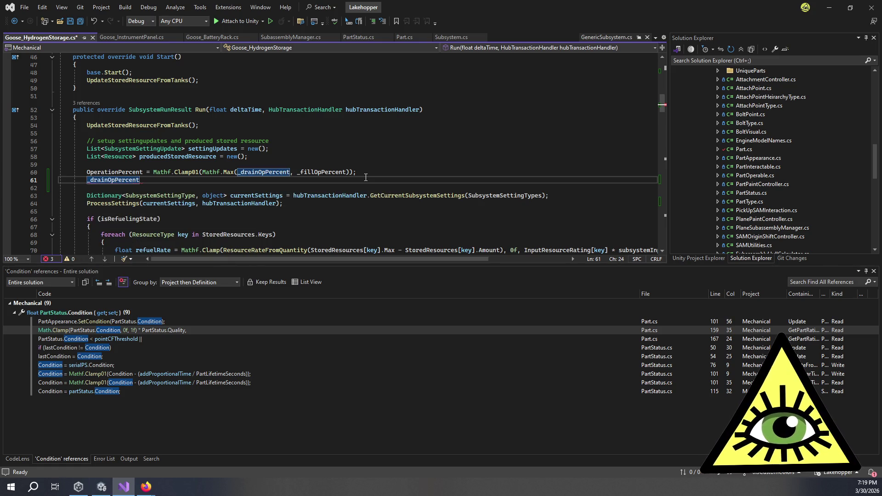
type(" = 0f;")
key("Return")
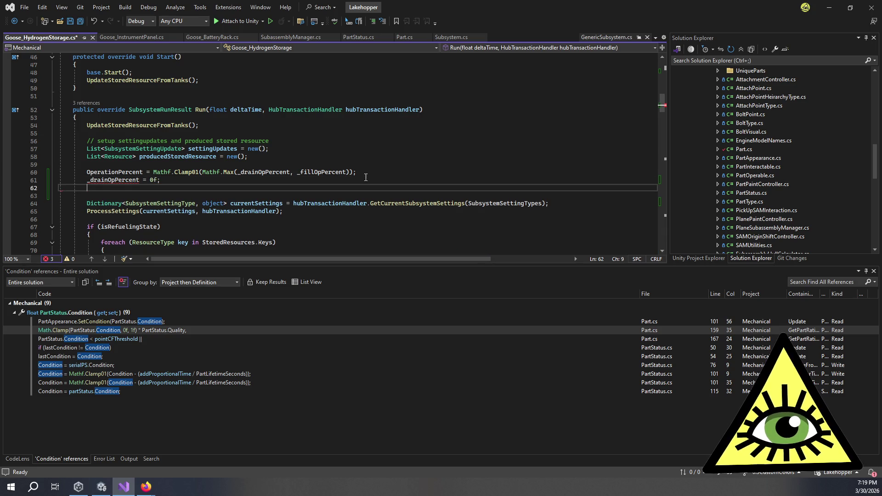
type("_fill")
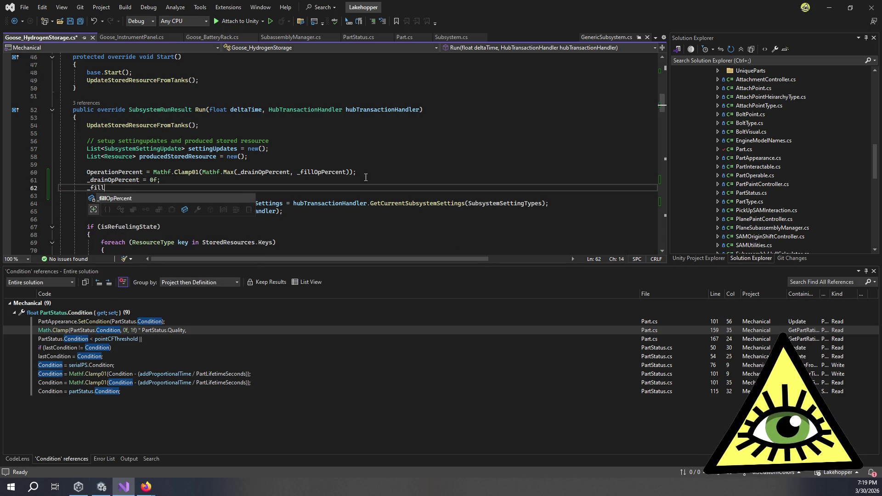
key("Tab")
type("= 0f;")
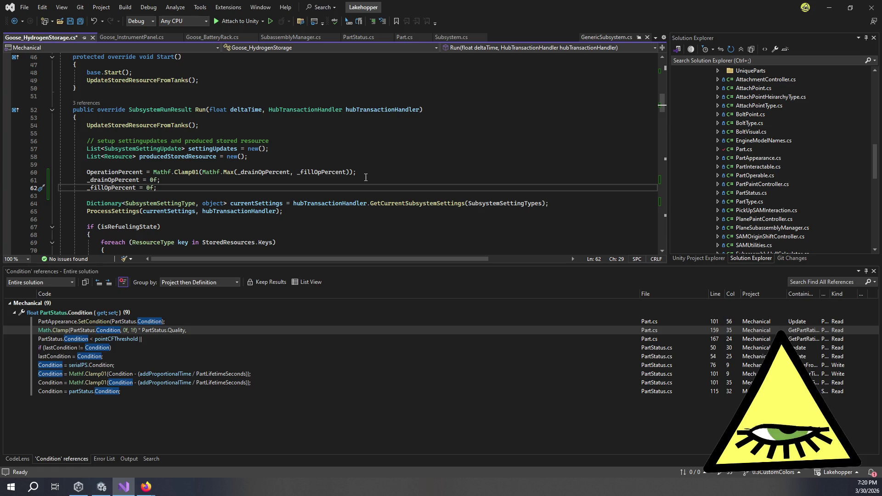
key("ctrl+s")
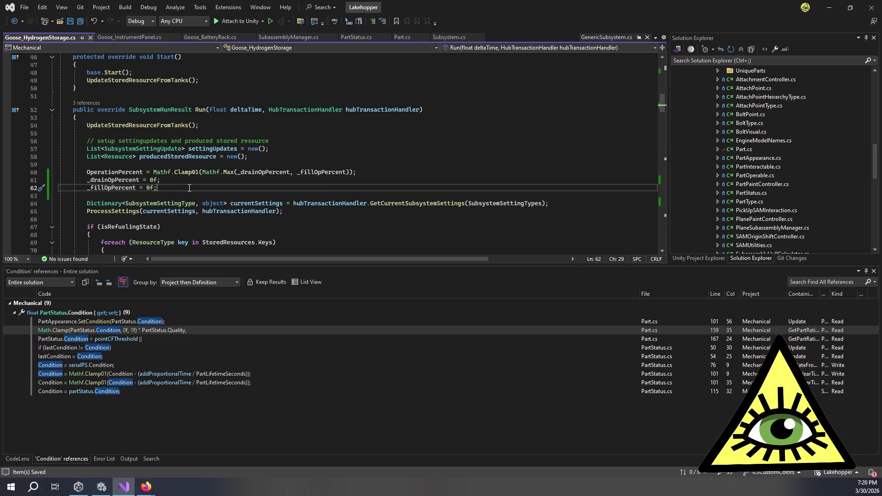
Step: Locate and highlight the 0.14f liquid hydrogen output rating in Awake()
scroll(189, 186, "up", 15)
scroll(192, 179, "down", 7)
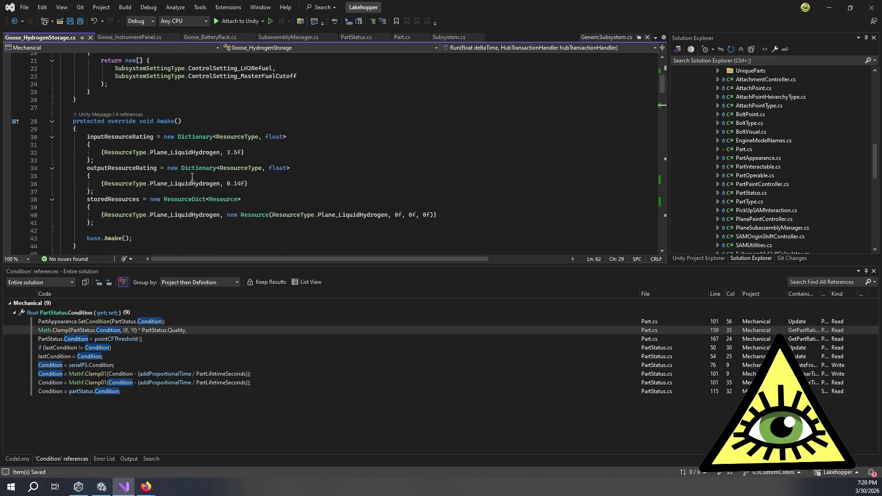
left_click(265, 184)
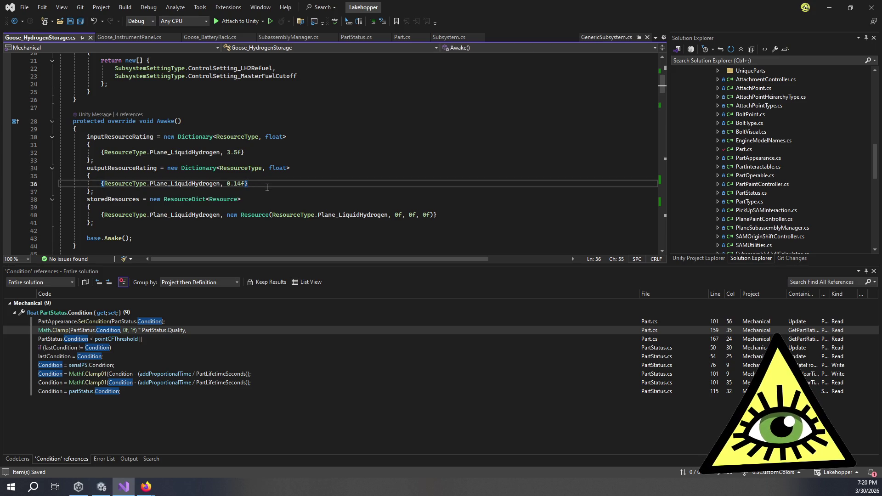
double_click(238, 184)
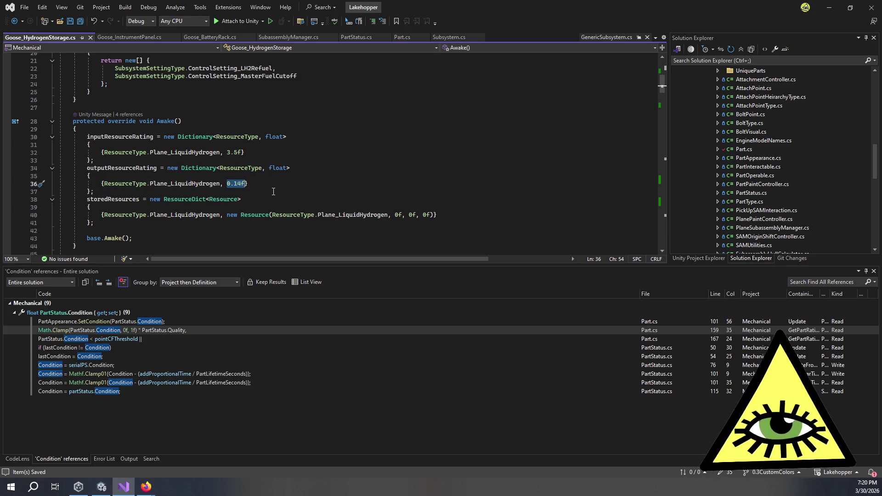
left_click(256, 183)
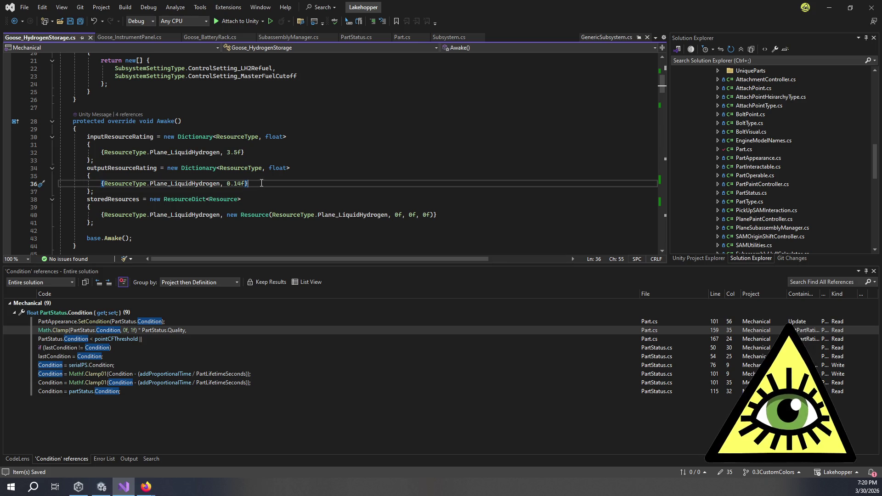
Step: Highlight the 3.5 input rating, then step back through the lines to the 0.14f output entry
left_click_drag(227, 153, 239, 154)
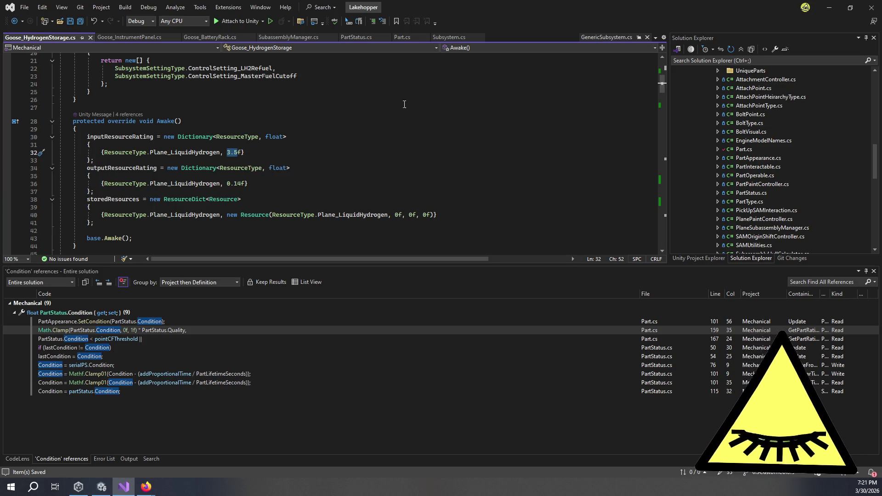
left_click(358, 139)
left_click(349, 152)
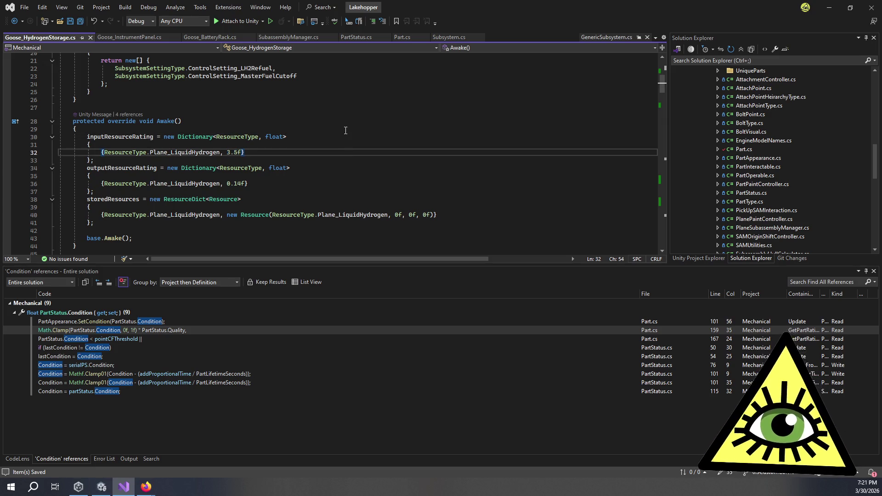
left_click(334, 170)
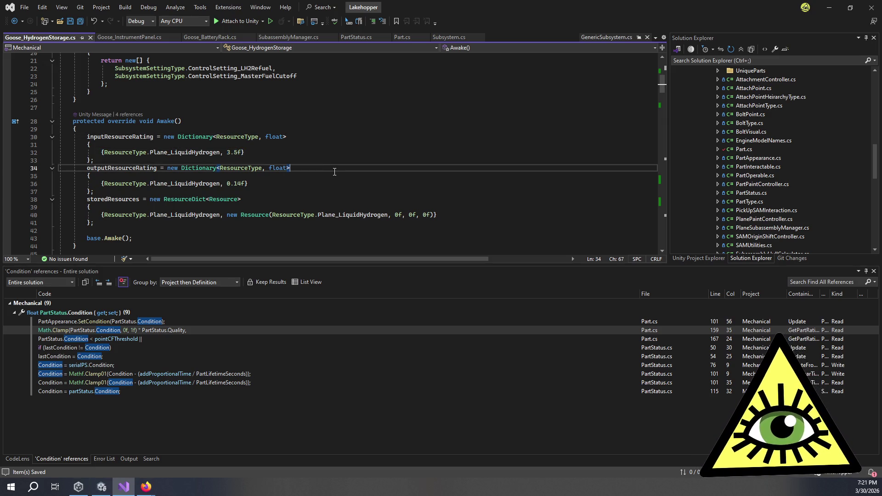
left_click(333, 190)
left_click(330, 186)
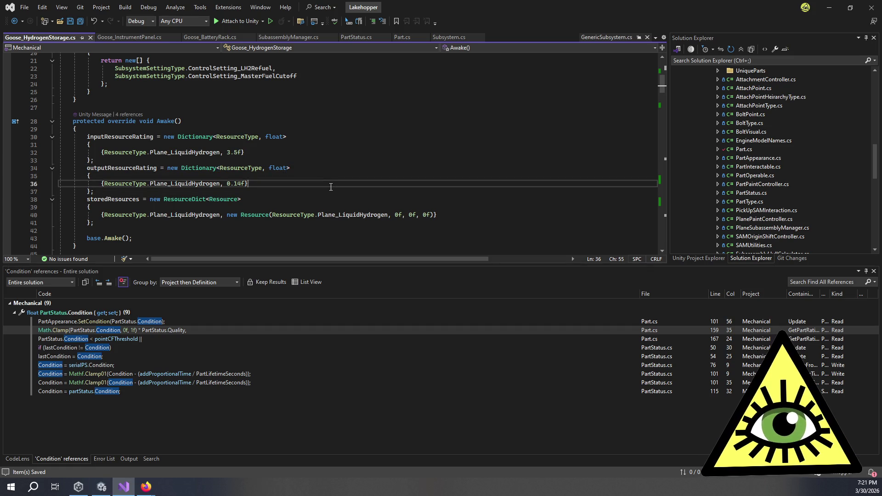
scroll(330, 187, "up", 7)
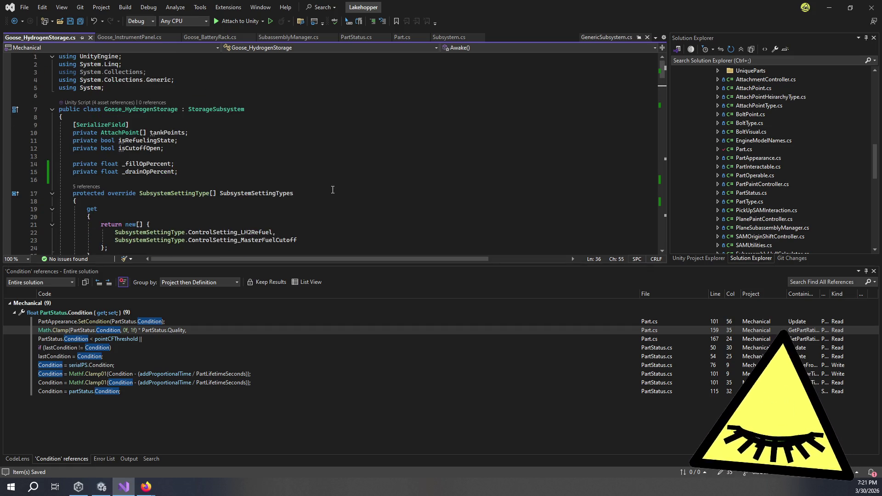
Step: Review the _fillOpPercent and _drainOpPercent field declarations
left_click(208, 163)
left_click(200, 171)
left_click(192, 156)
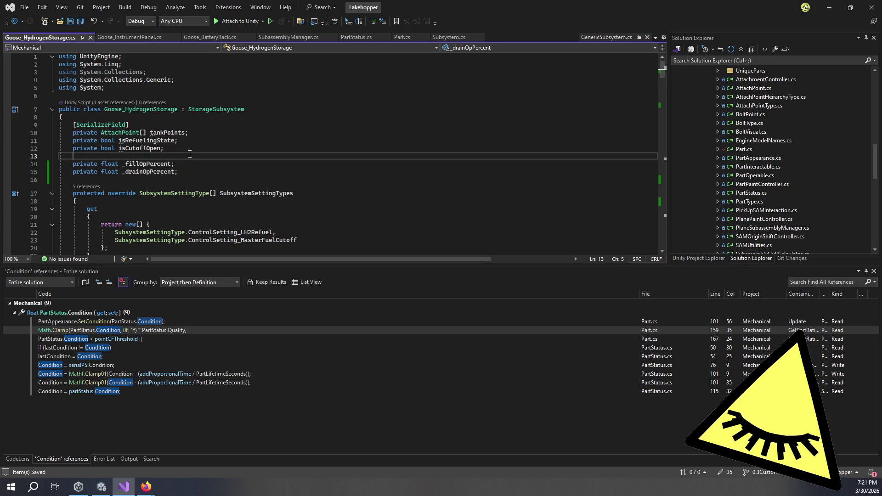
left_click(193, 164)
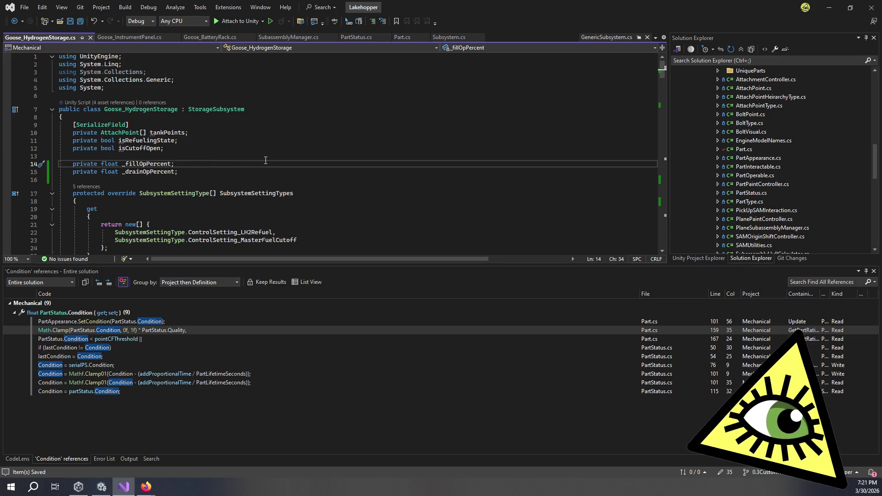
scroll(296, 156, "down", 5)
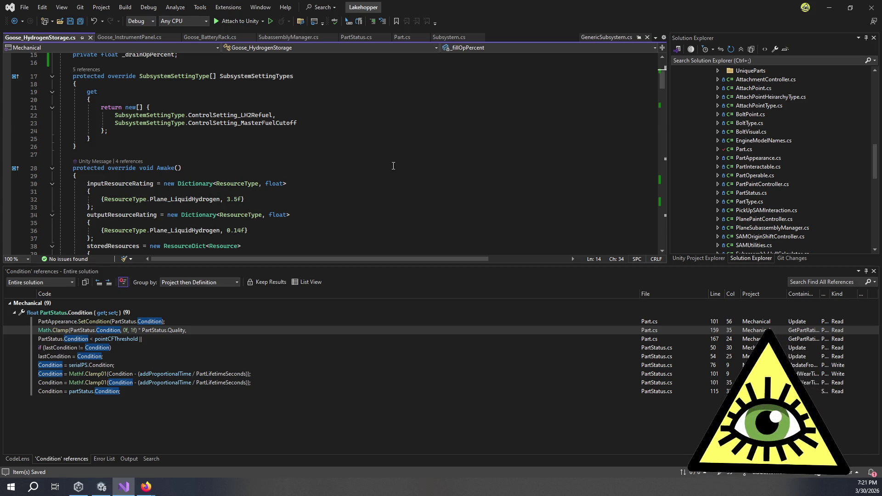
scroll(319, 195, "down", 7)
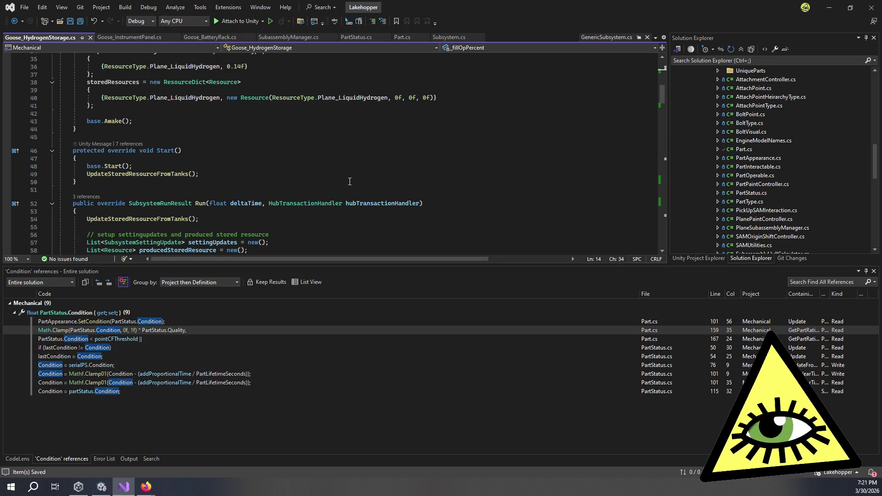
Step: Inspect the OperationPercent calculation and reset lines in Run()
left_click(348, 181)
scroll(322, 181, "down", 6)
left_click(138, 118)
left_click_drag(101, 101, 137, 120)
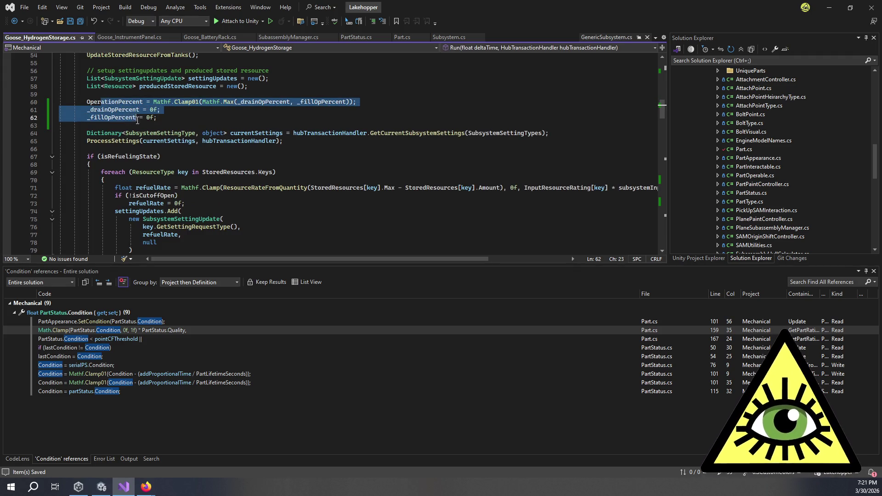
left_click(174, 118)
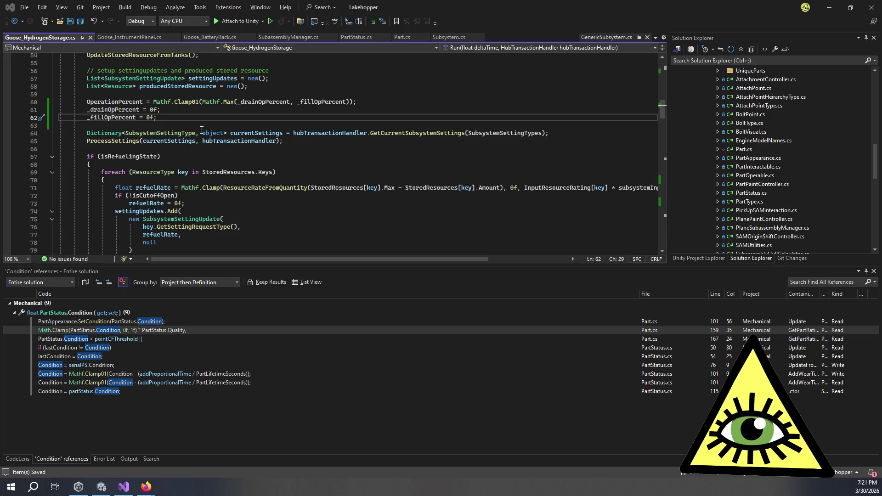
Step: Switch via Firefox to the Unity editor and select the HydrogenStorage Parts folder
key("alt+Tab")
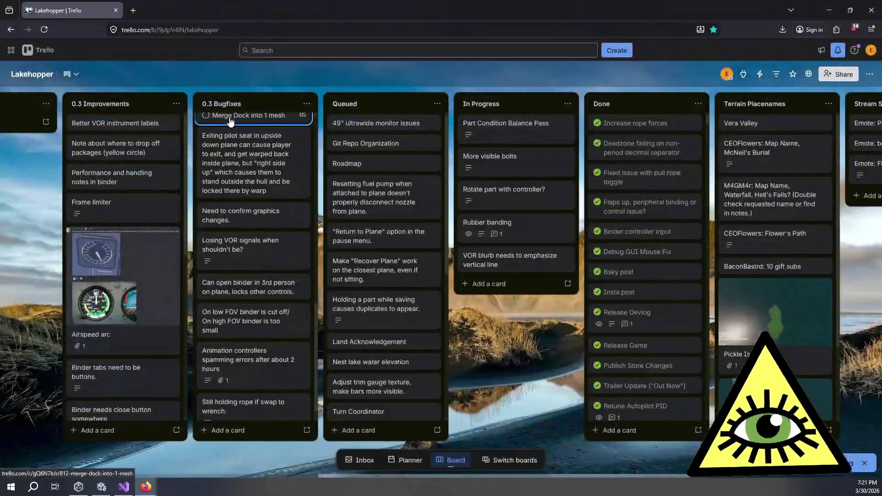
key("alt+Tab")
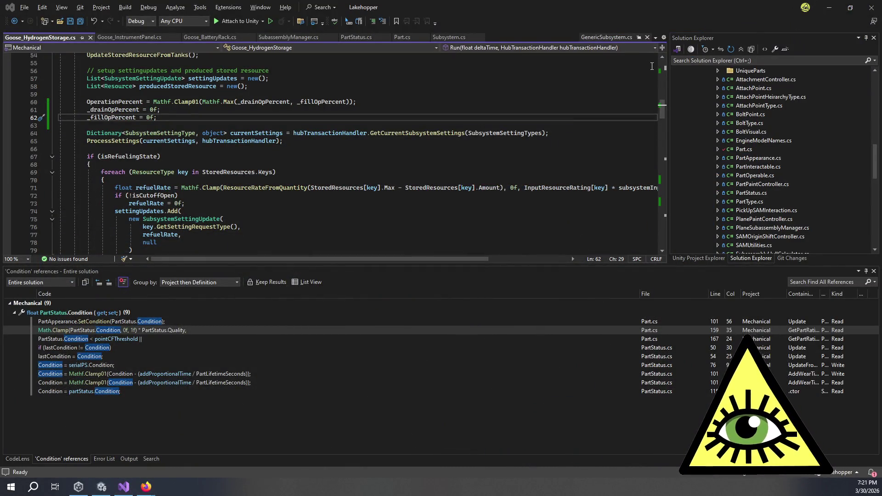
key("alt+Tab")
left_click(689, 337)
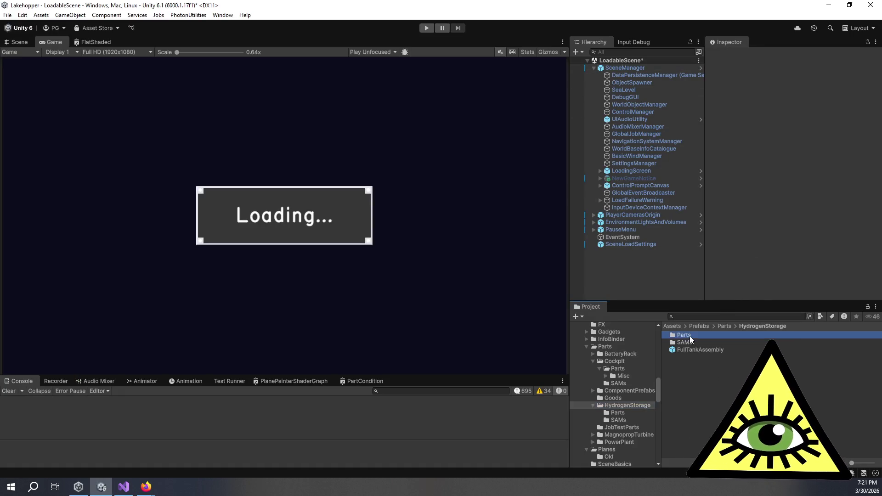
Step: Open the HydrogenStorage/Parts folder, enlarge the Project panel, and select HydrogenStorage_AuxH2Tank Part
double_click(690, 338)
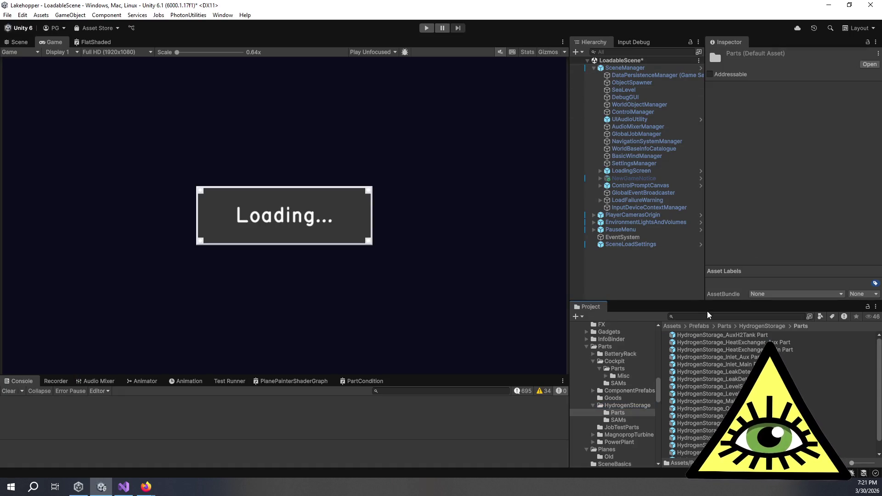
left_click_drag(695, 301, 695, 257)
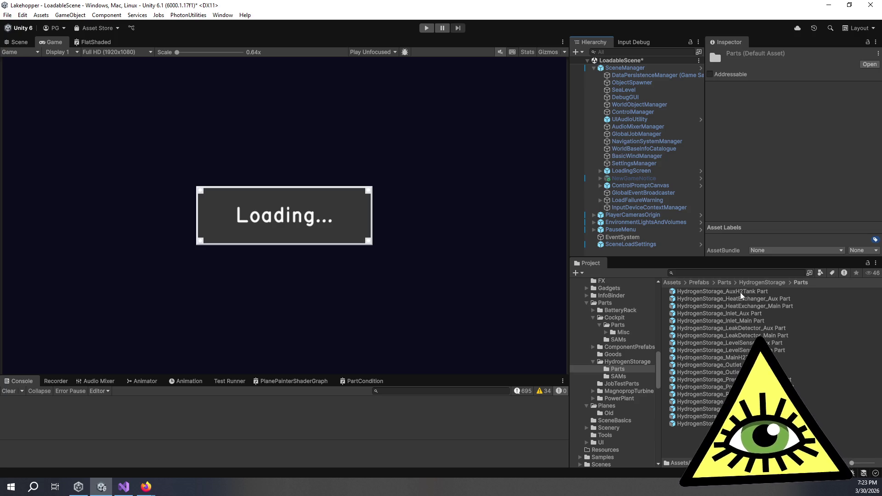
left_click(740, 293)
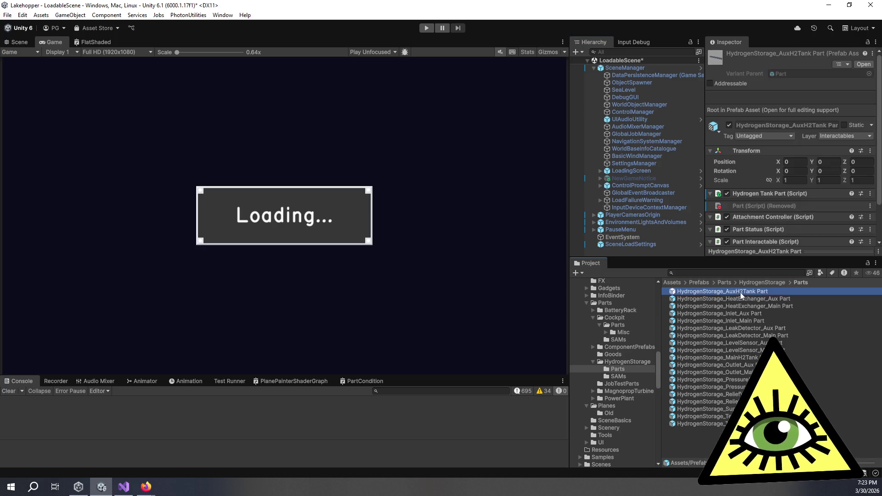
Step: Scroll AuxH2Tank Part's Inspector to Part Lifetime Seconds 36000 and open the prefab for editing
scroll(749, 211, "down", 2)
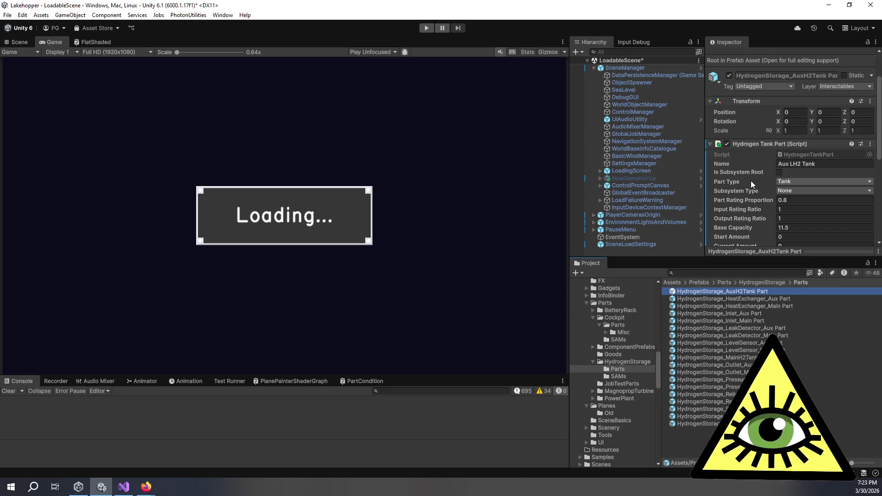
scroll(751, 181, "down", 2)
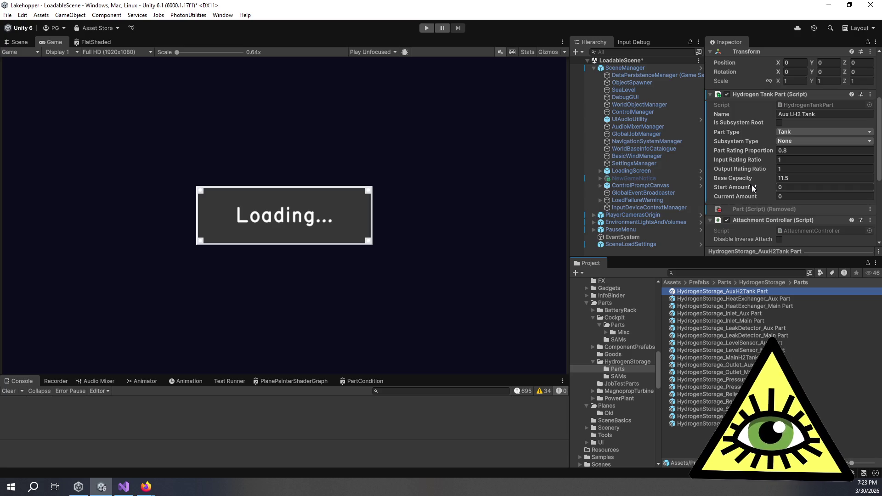
scroll(752, 184, "down", 4)
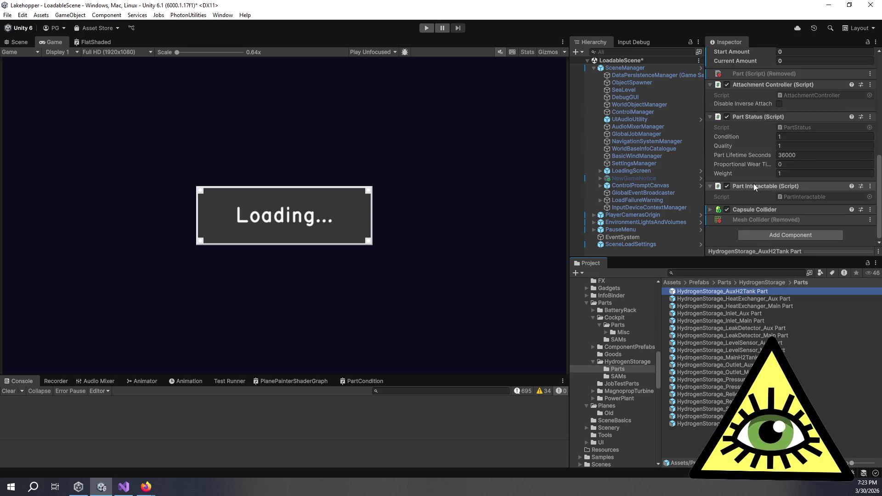
double_click(728, 291)
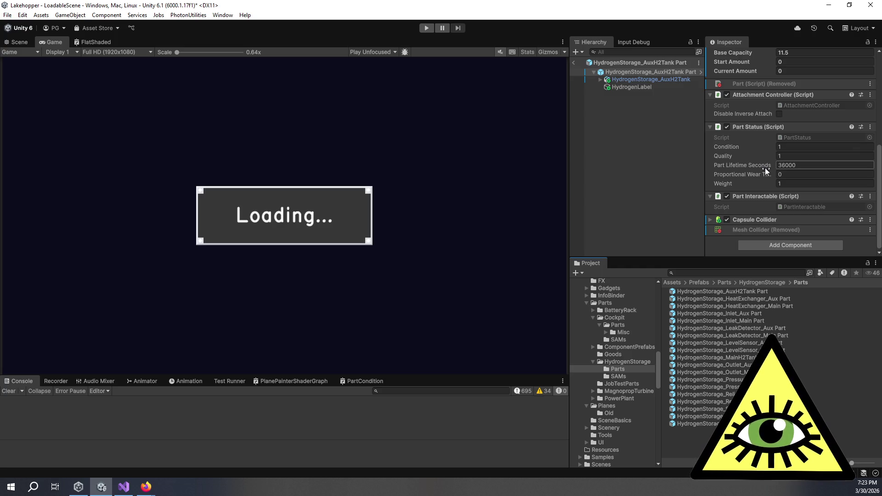
left_click(799, 409)
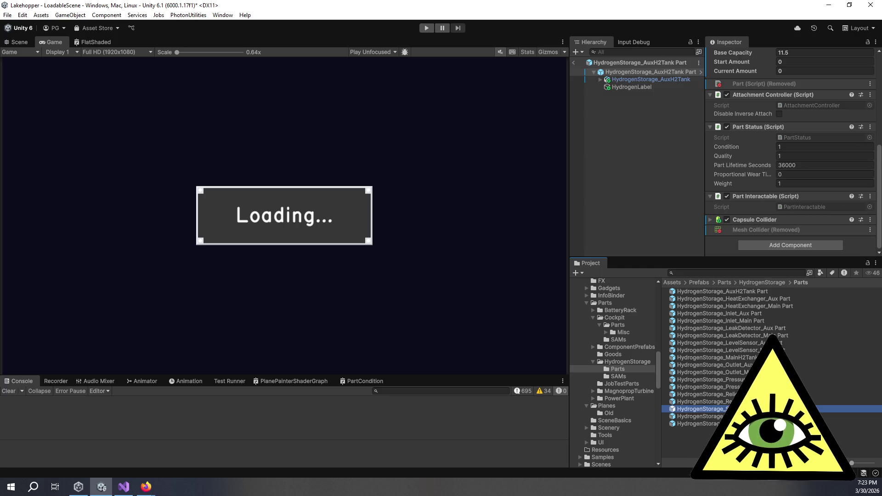
Step: Inspect the lifetime field, then view the AuxH2Tank and MainH2Tank (Base Capacity 47) prefab settings
left_click(790, 173)
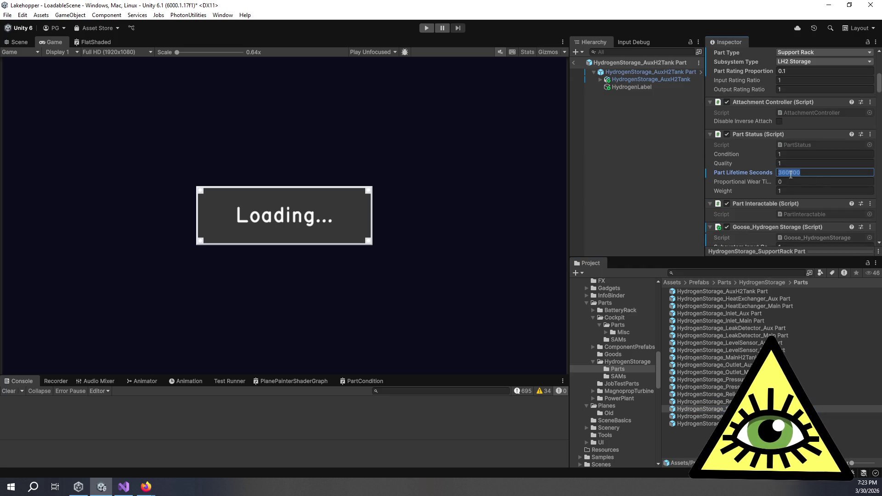
left_click(790, 173)
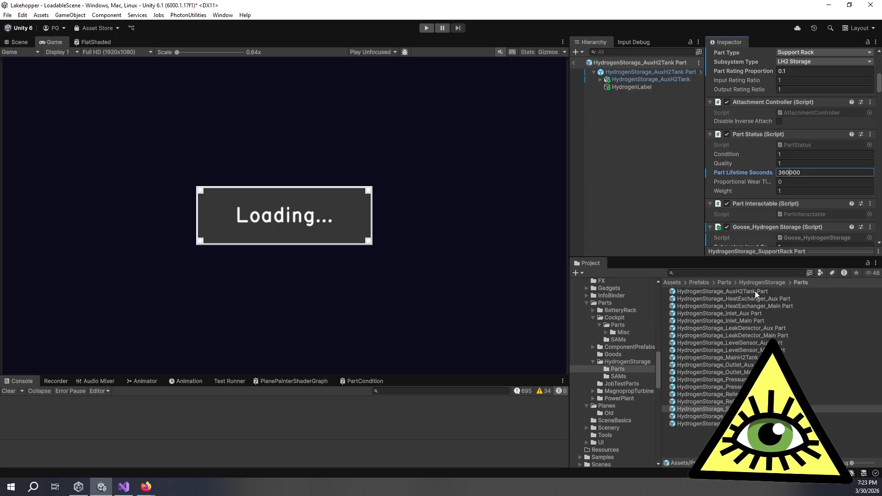
left_click(754, 291)
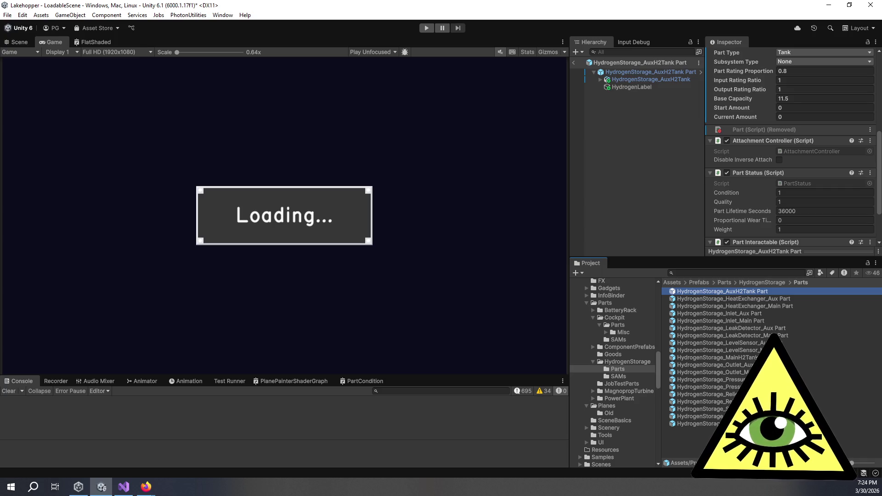
left_click(756, 358)
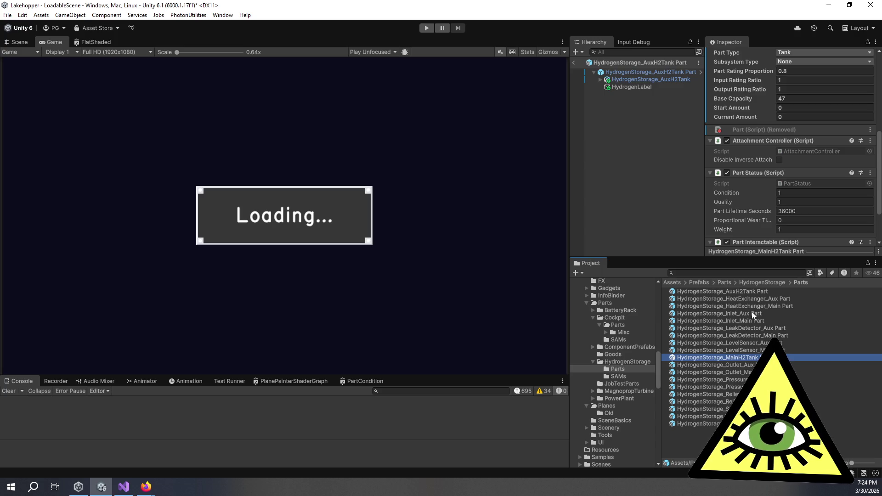
Step: Set Part Lifetime Seconds to 18000 on HeatExchanger_Aux and HeatExchanger_Main Part
left_click(755, 299)
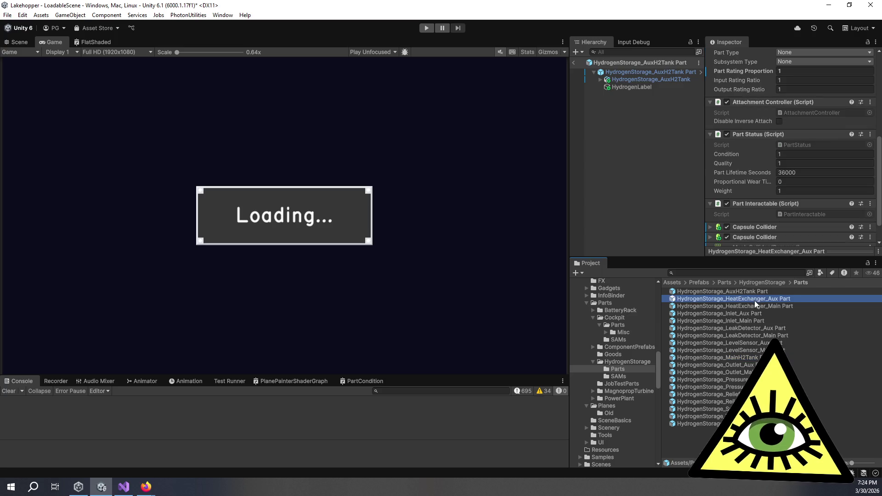
left_click(800, 173)
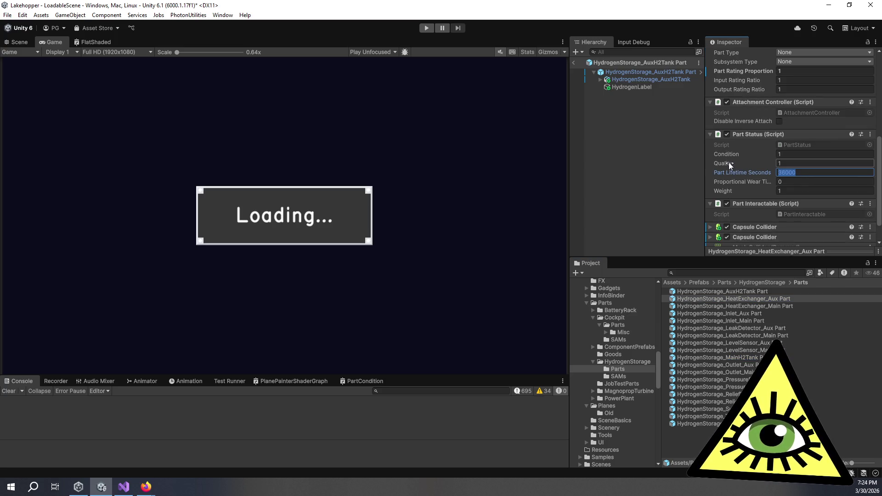
key("shift+Left")
key("shift+Left")
key("shift+Left")
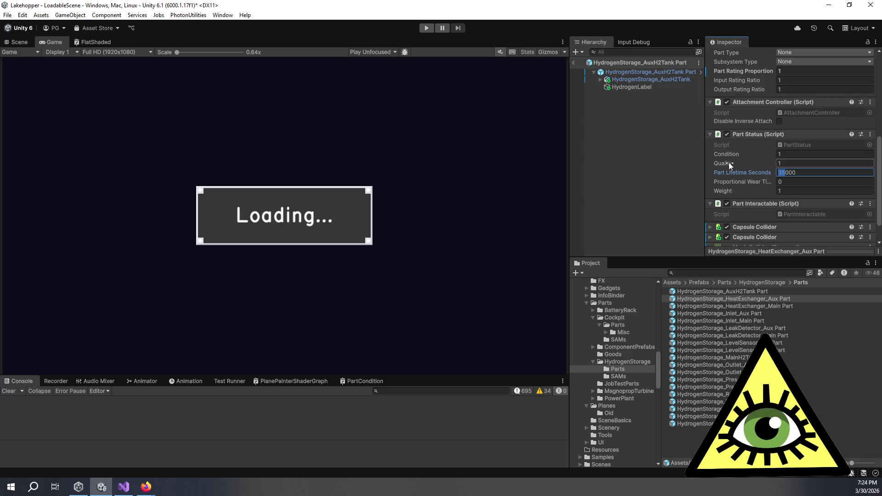
type("18")
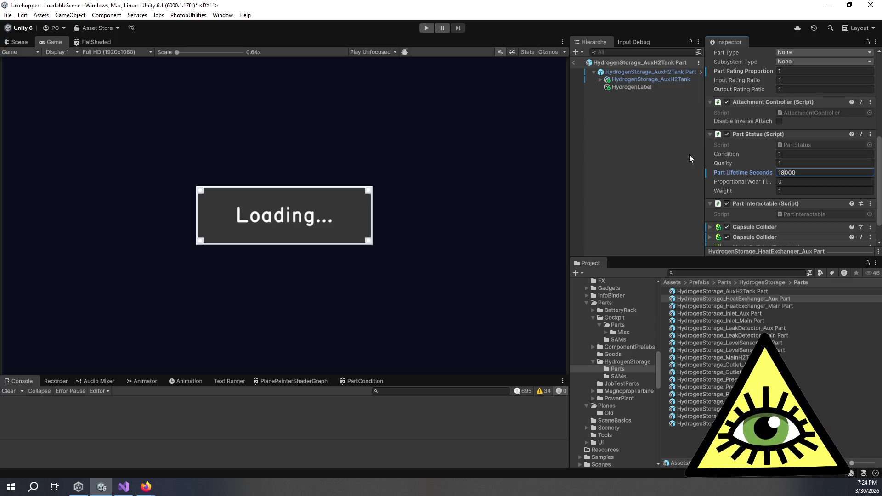
left_click(767, 307)
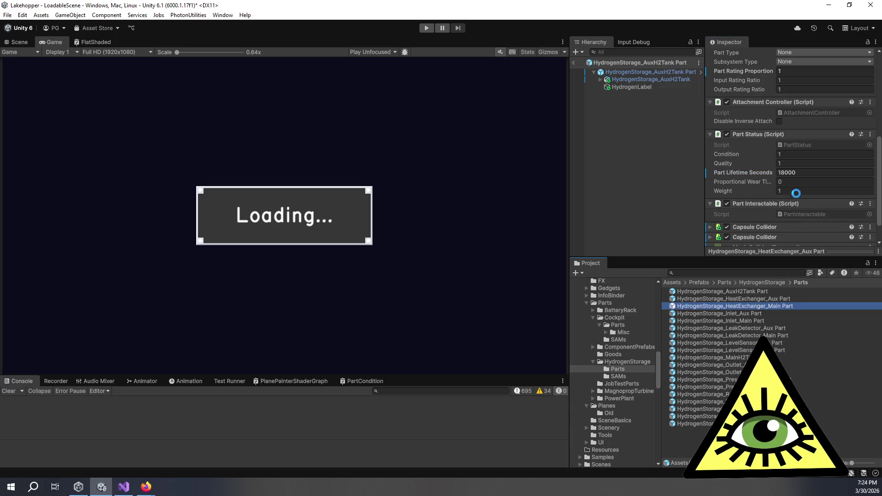
left_click(827, 172)
type("18000")
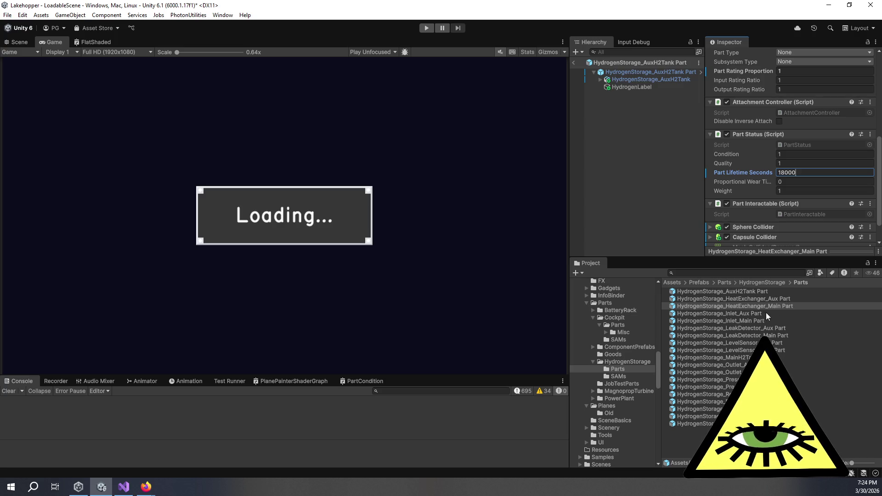
left_click(766, 313)
Step: Set Part Lifetime Seconds to 42000 on Inlet_Aux and Inlet_Main Part
left_click(805, 172)
type("36000")
left_click(805, 173)
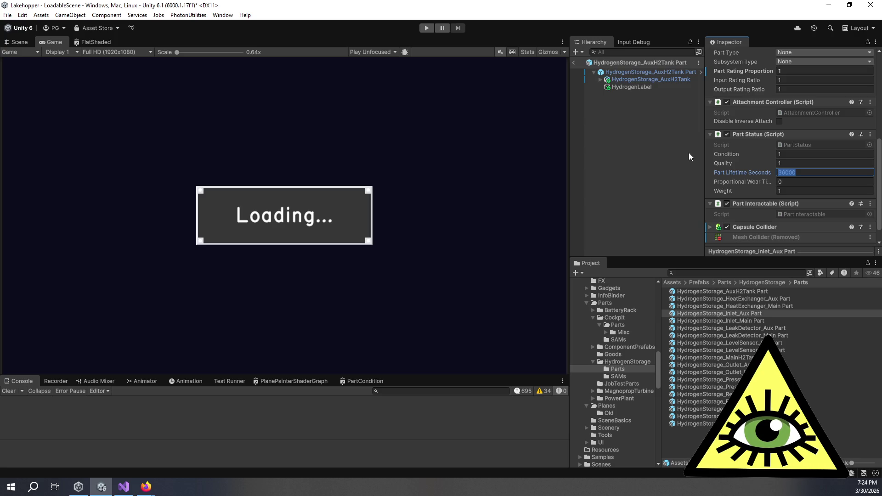
type("42000")
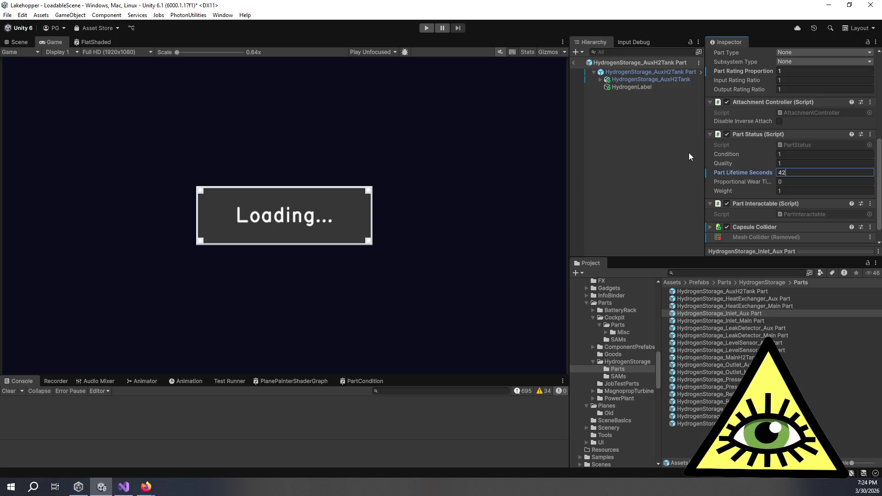
key("Return")
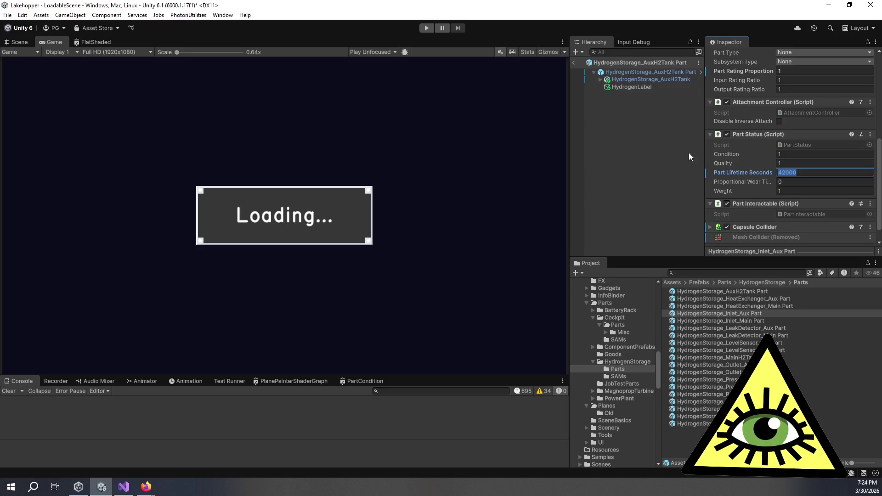
left_click(755, 322)
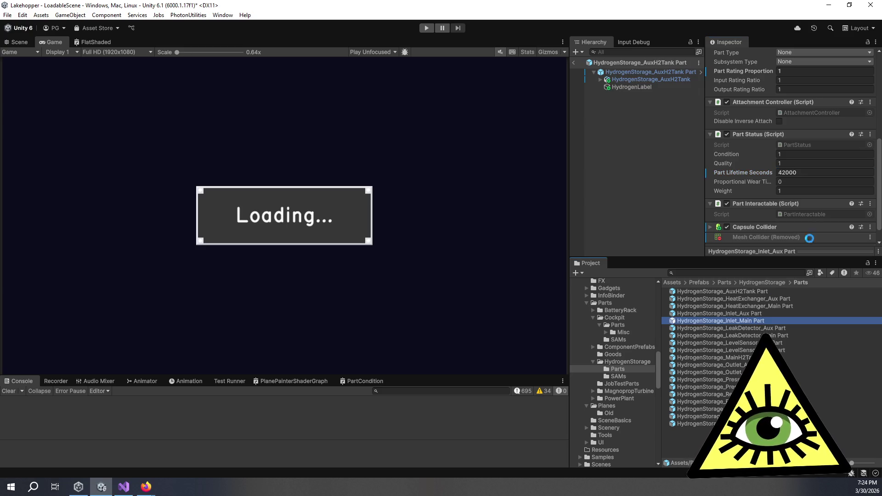
left_click(808, 173)
left_click(808, 173)
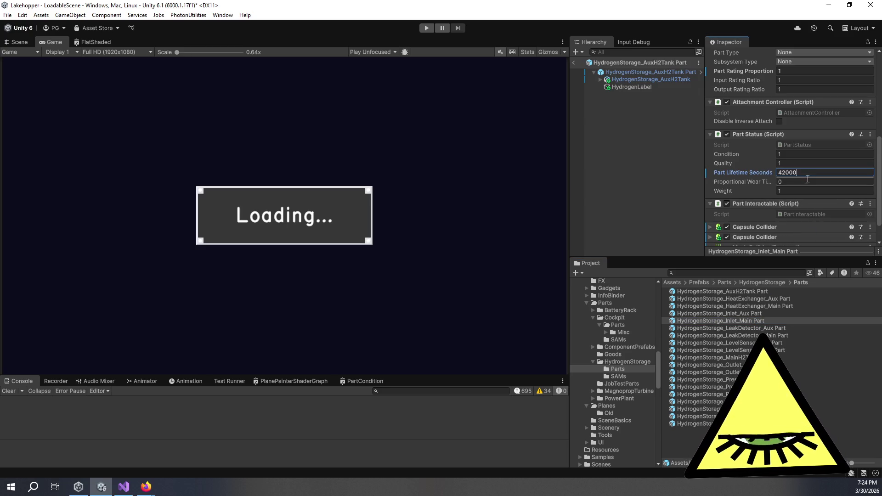
left_click(769, 313)
left_click(771, 318)
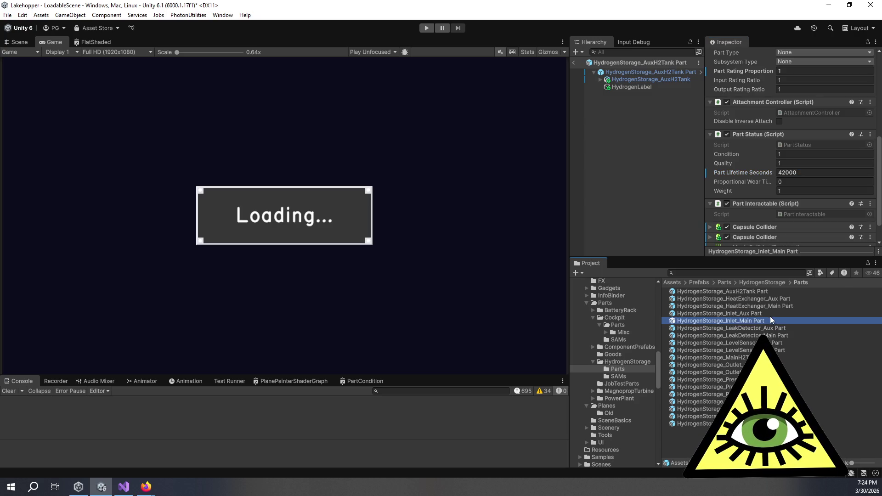
Step: Recheck the lifetime values on the heat exchanger and inlet prefabs
left_click(771, 302)
left_click(772, 306)
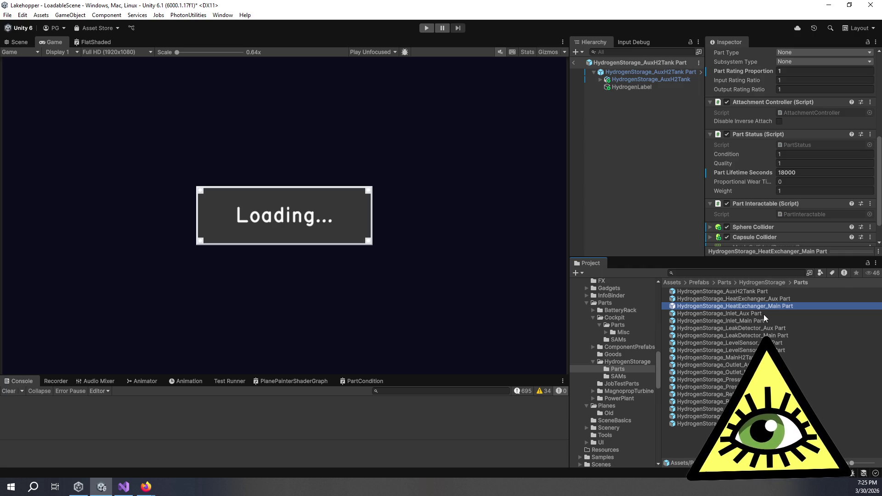
left_click(764, 314)
left_click(770, 321)
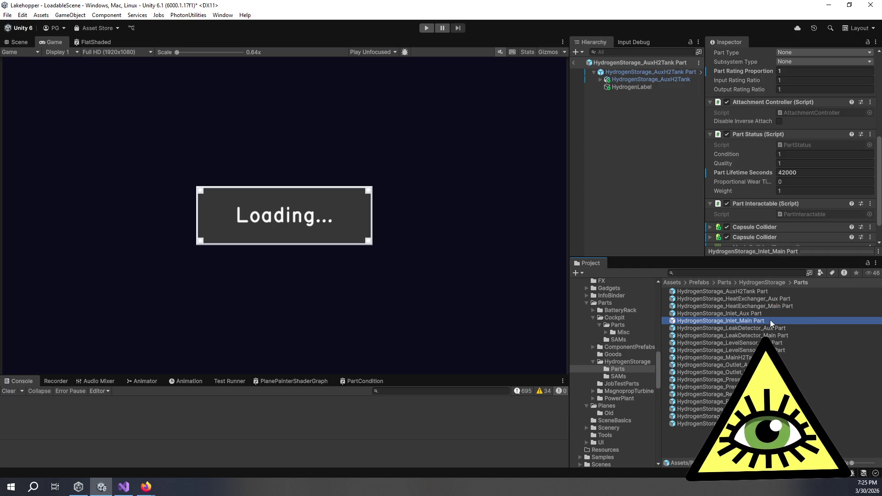
left_click(779, 329)
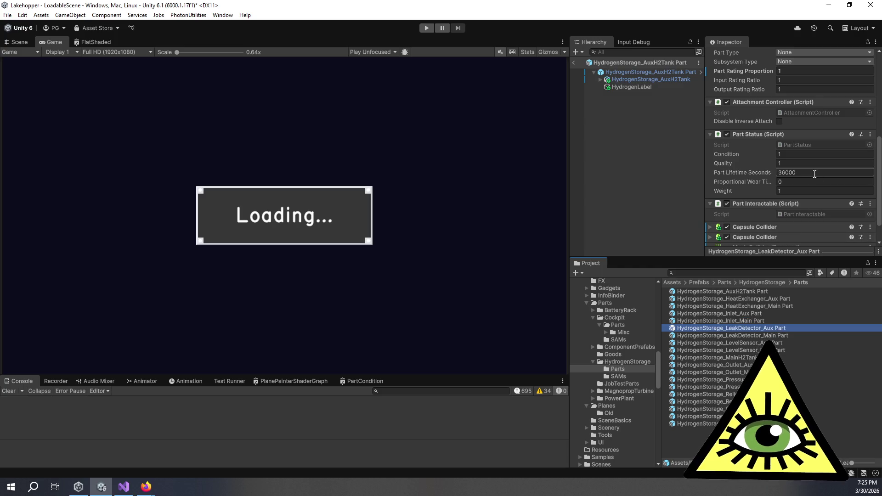
Step: Compare LeakDetector_Aux Part's lifetime with HeatExchanger_Aux, keeping it at 36000 after a trial edit
left_click(777, 173)
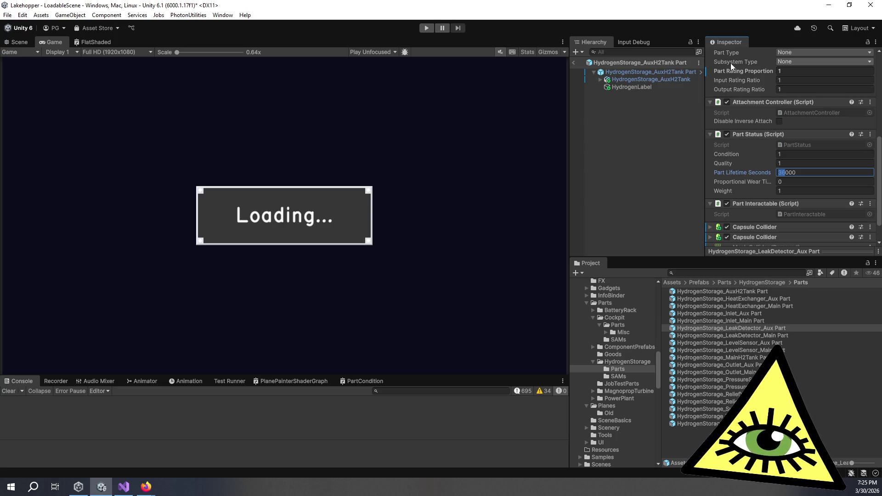
left_click(757, 299)
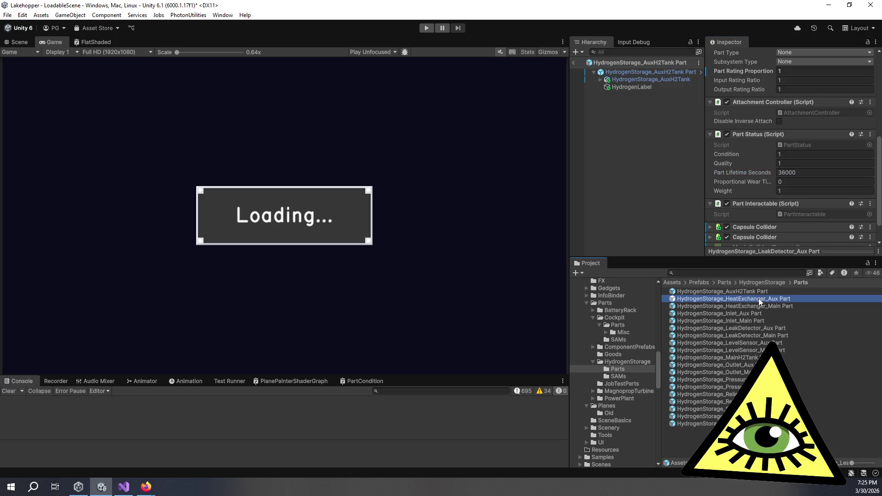
left_click(755, 327)
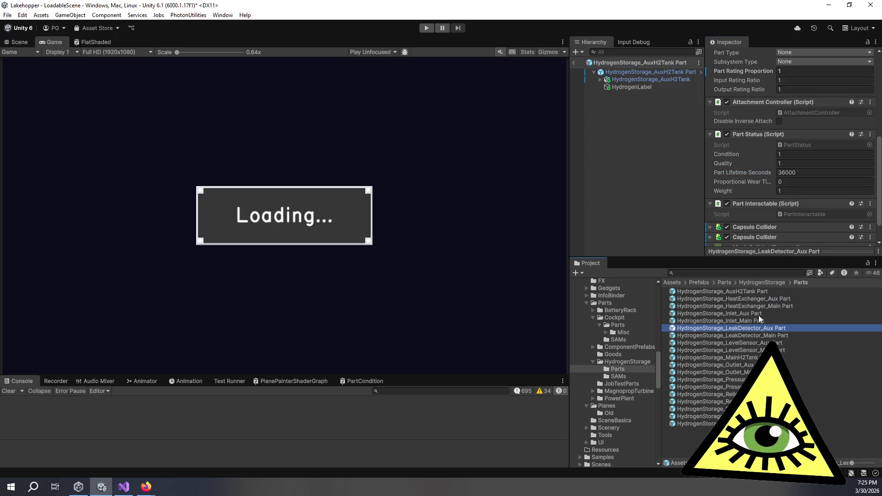
left_click(797, 172)
type("36000")
key("Return")
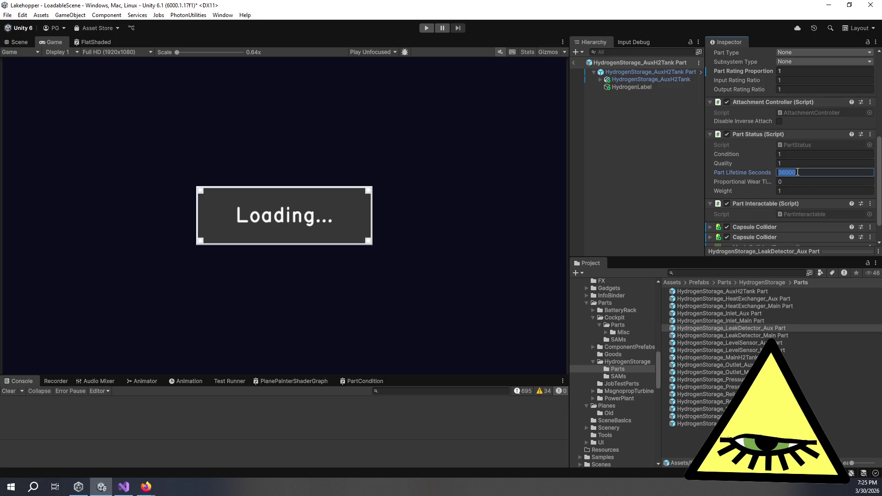
type("16")
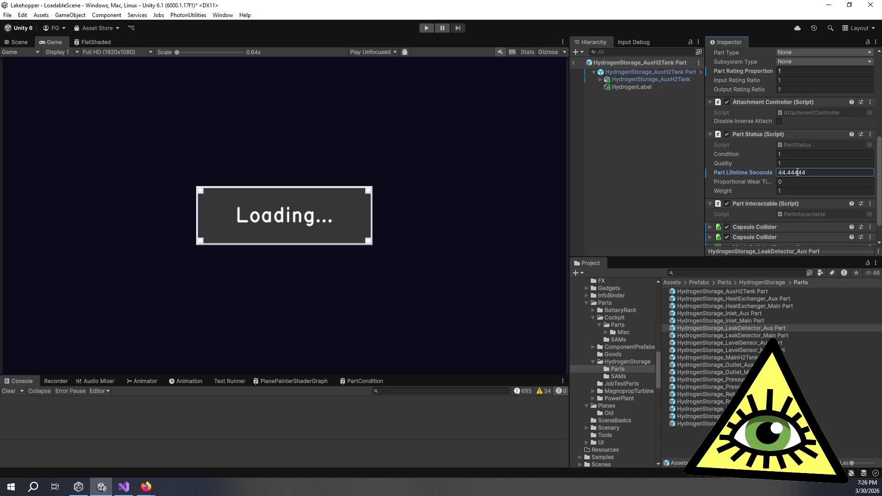
type("36000")
key("Return")
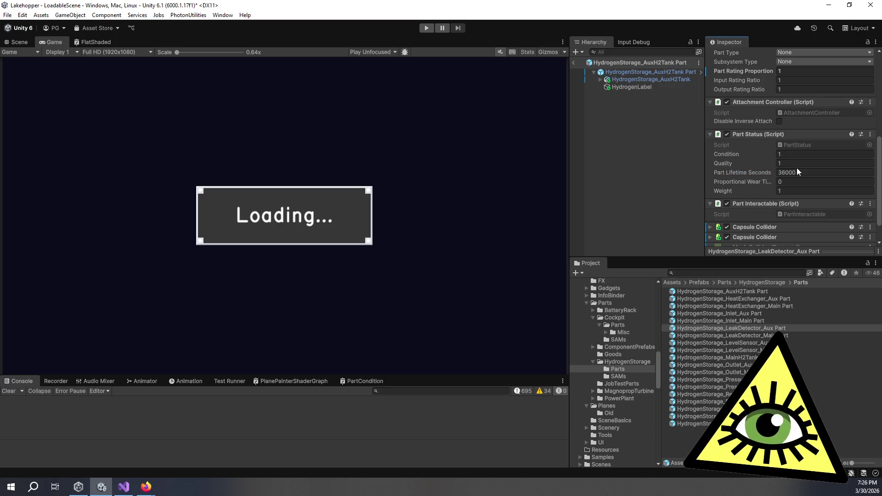
Step: Replace LeakDetector_Aux Part's lifetime with 16000, then correct it to 24000
left_click_drag(759, 175, 764, 175)
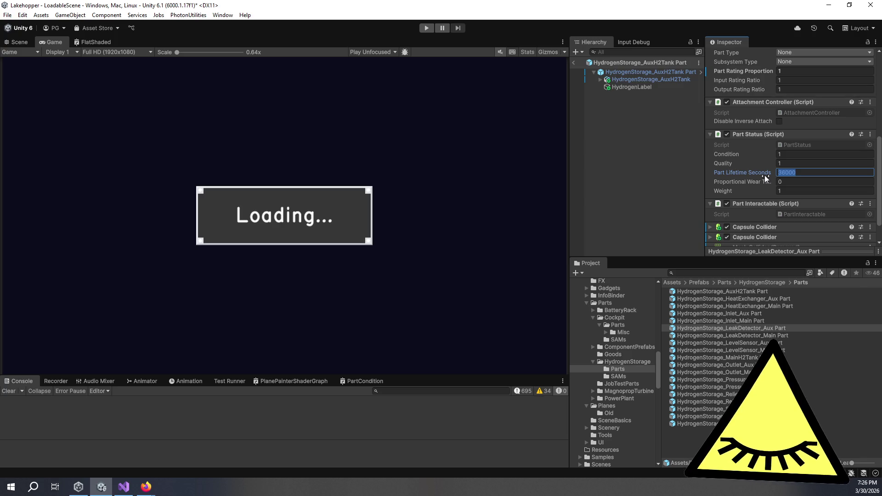
type("16000")
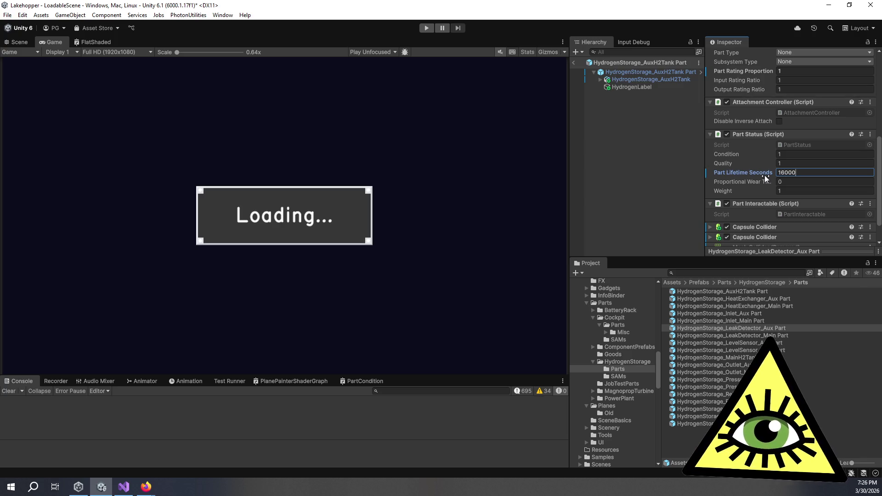
key("Return")
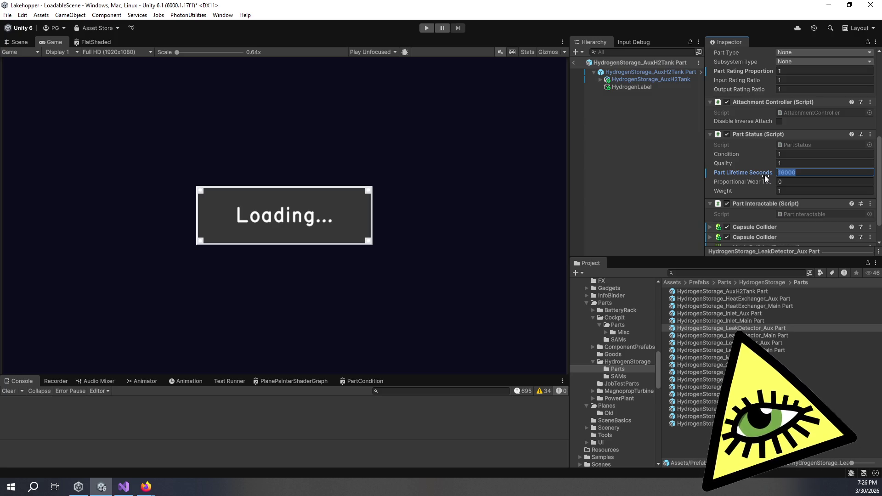
key("Return")
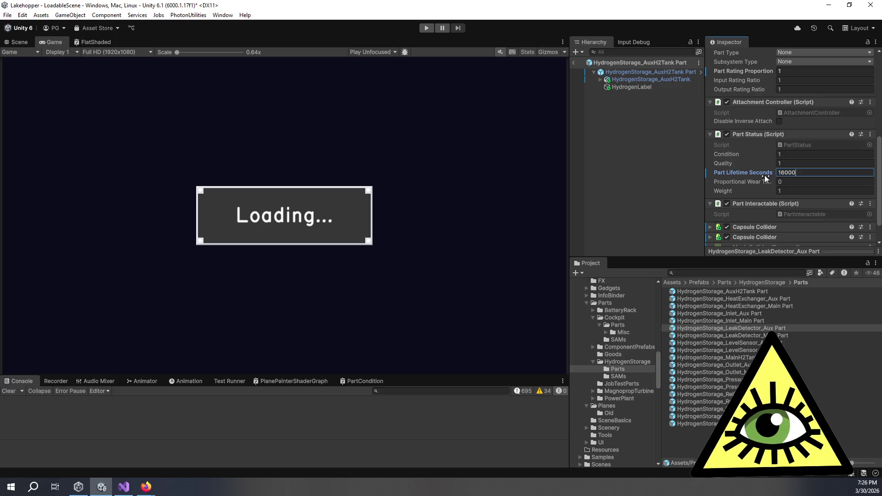
key("Return")
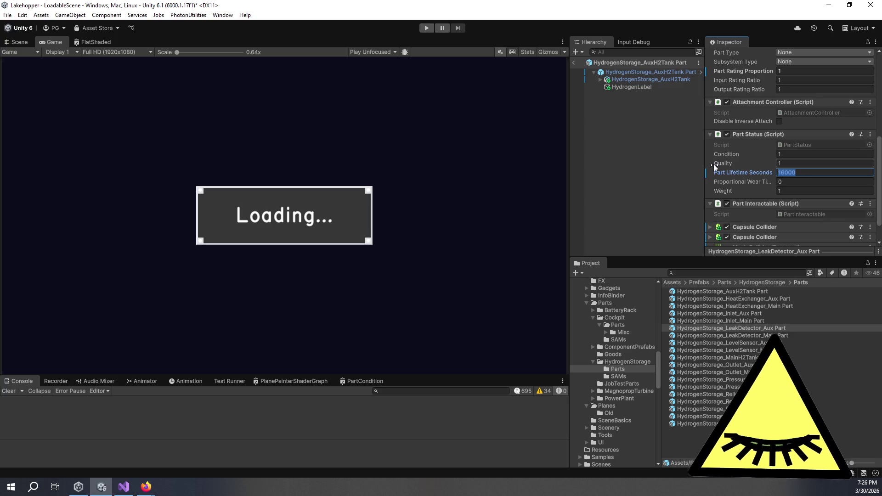
type("24000")
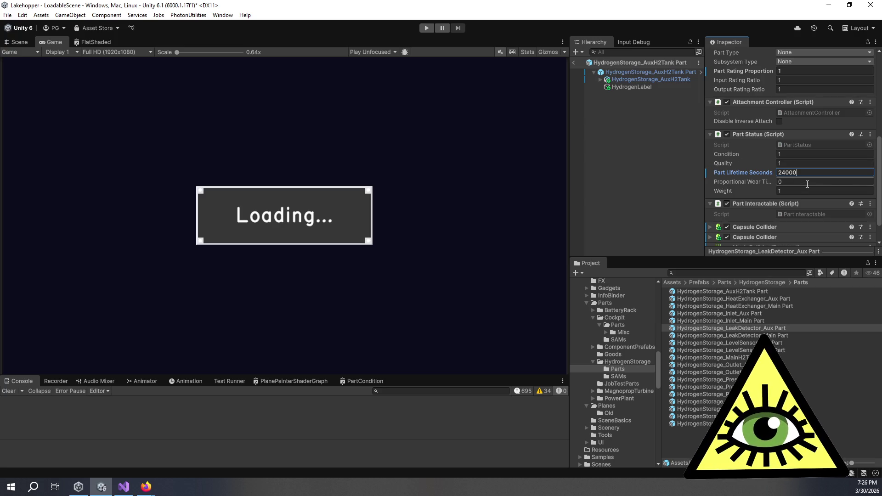
left_click(773, 336)
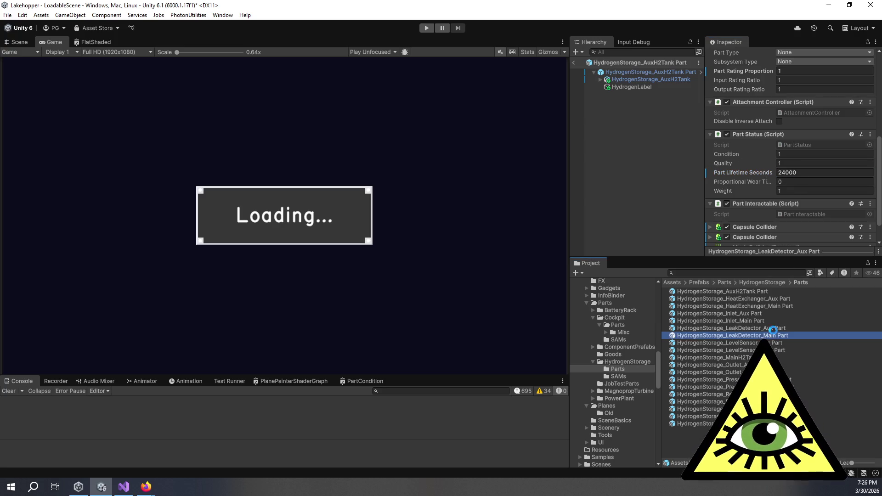
Step: Enter 24000 as LeakDetector_Main Part's Part Lifetime Seconds and commit it
left_click(800, 172)
type("24000")
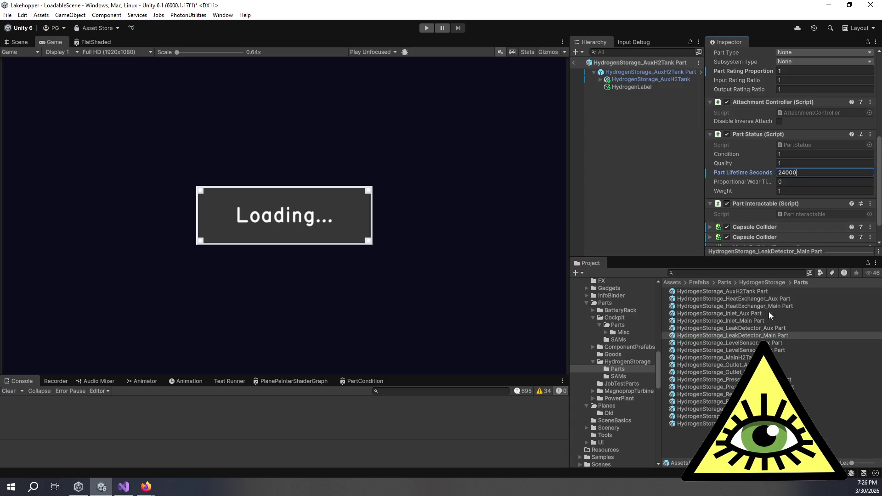
left_click(771, 341)
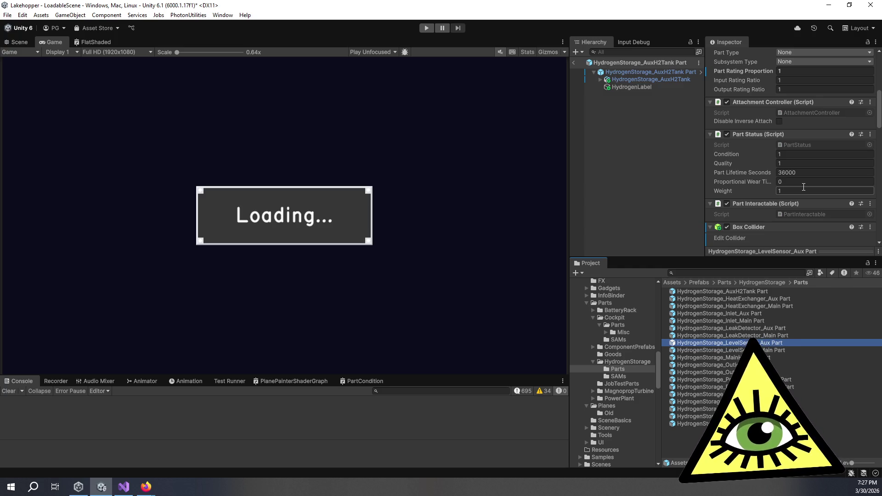
Step: Set LevelSensor_Aux Part's Part Lifetime Seconds to 24000
left_click(798, 172)
type("24000")
key("Return")
left_click(791, 175)
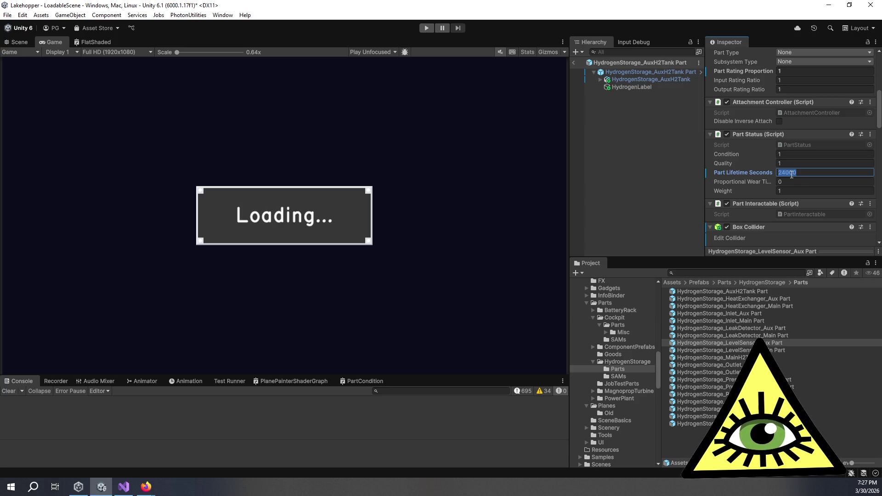
Step: Check the LevelSensor_Main and MainH2Tank Part lifetimes before moving to Outlet_Aux
left_click(783, 350)
double_click(783, 350)
left_click(803, 126)
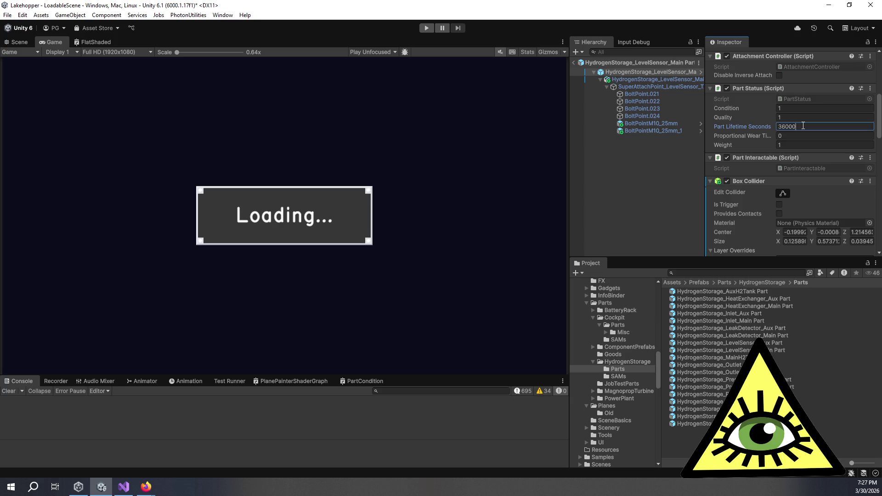
left_click(785, 350)
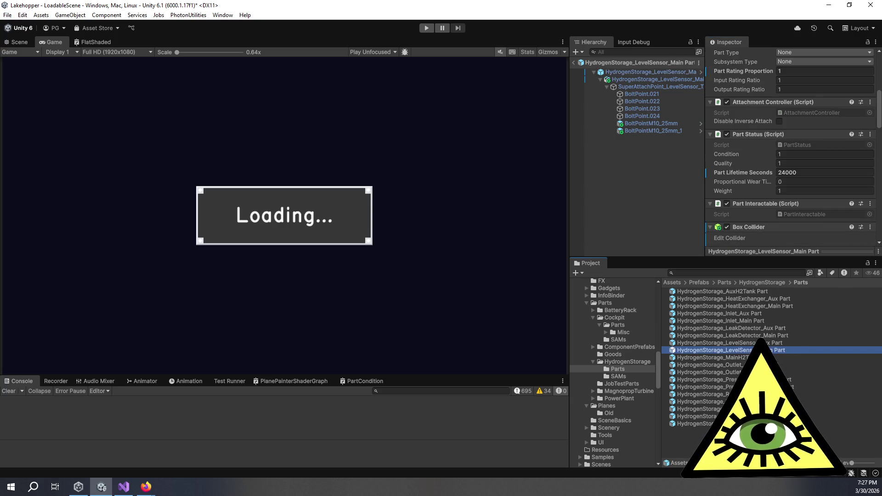
left_click(785, 357)
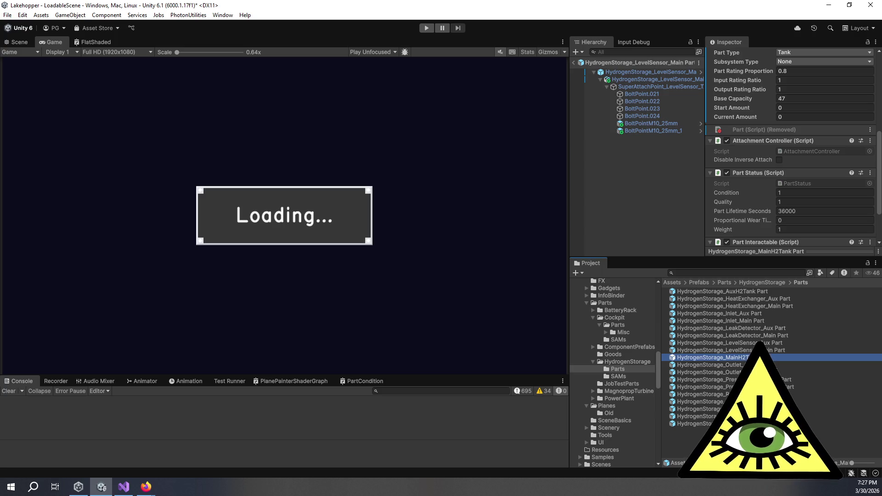
left_click(776, 365)
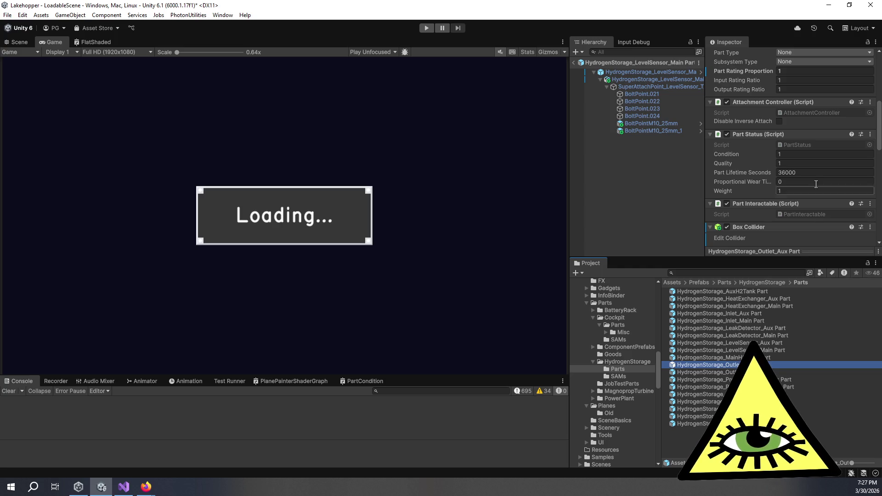
Step: Set Outlet_Aux and Outlet_Main Part lifetimes to 30000, correcting an initial 42000
left_click(774, 173)
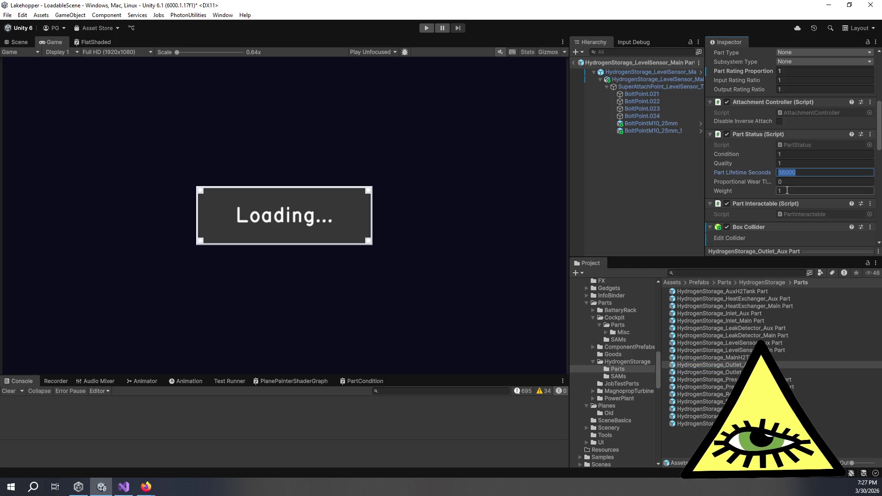
type("42000")
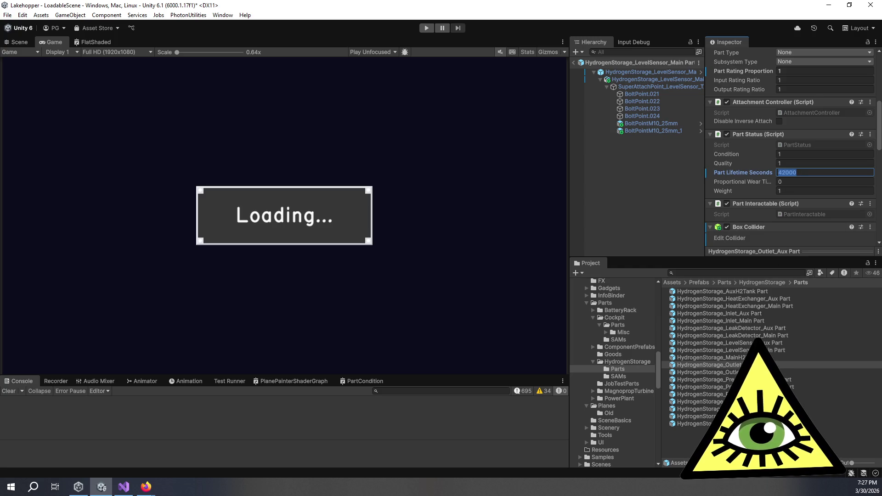
left_click(707, 372)
left_click(800, 172)
type("42000")
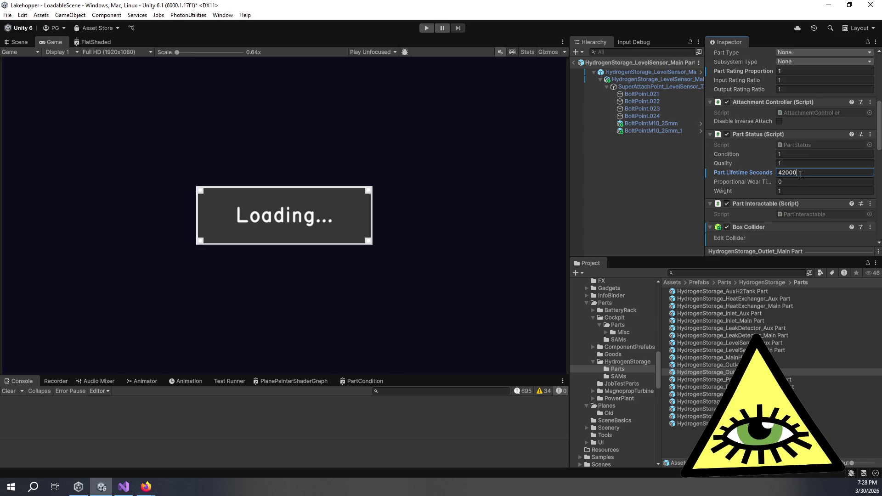
left_click(746, 173)
type("30000")
key("Return")
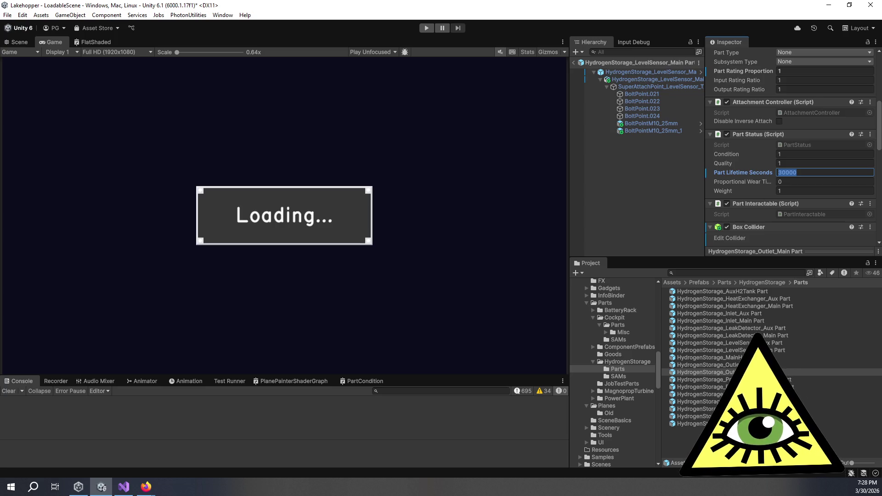
left_click(707, 365)
left_click(808, 174)
type("30000")
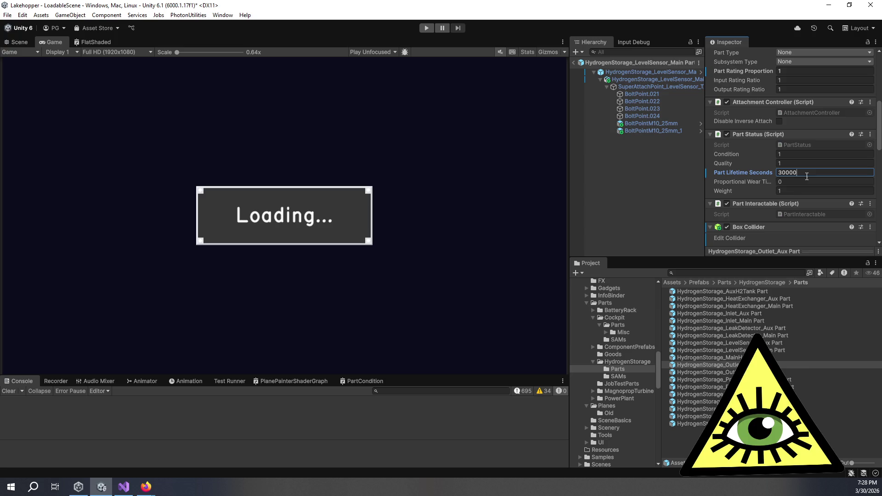
left_click(800, 379)
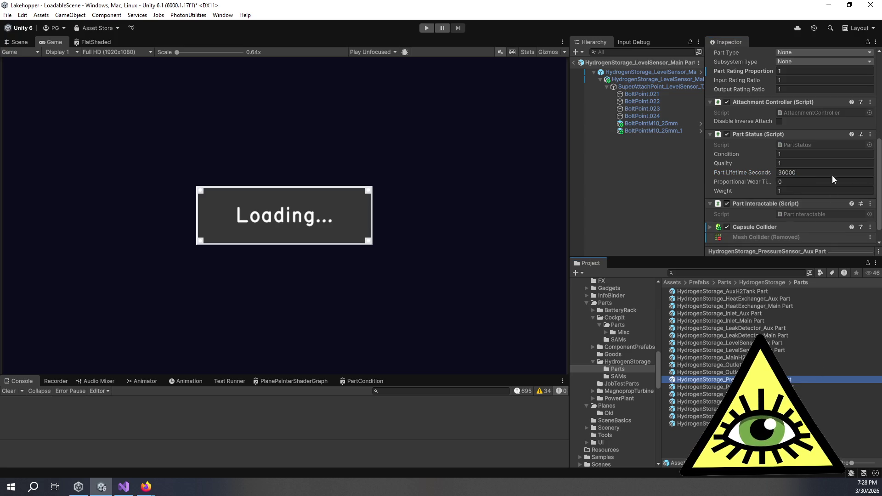
Step: Set PressureSensor_Aux Part's lifetime to 20000 and edit PressureSensor_Main's lifetime field
left_click(819, 173)
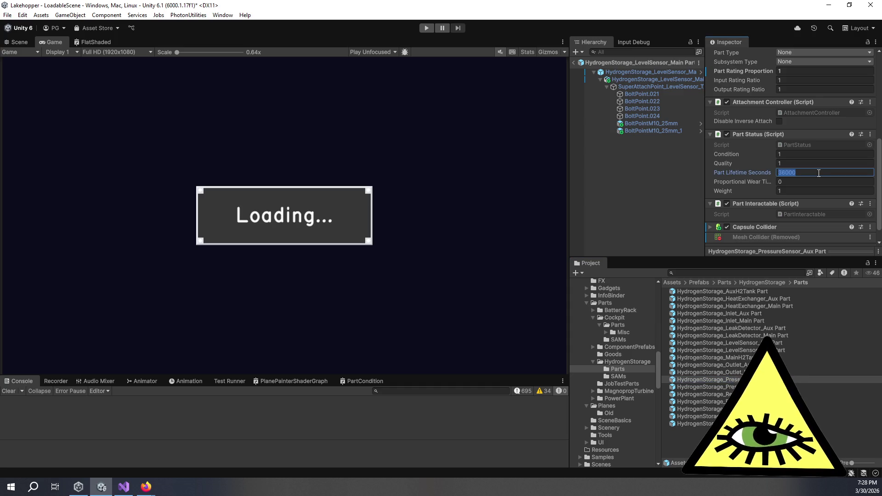
type("20000")
key("Return")
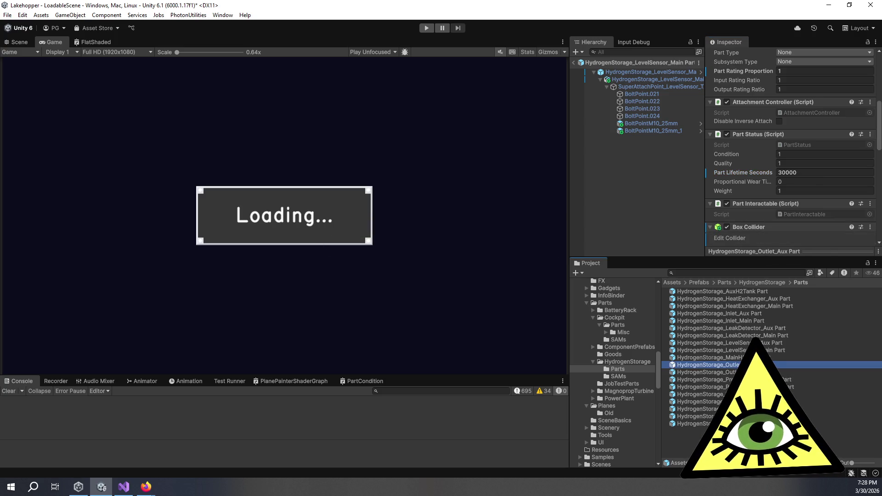
left_click(791, 381)
left_click(792, 389)
left_click(806, 173)
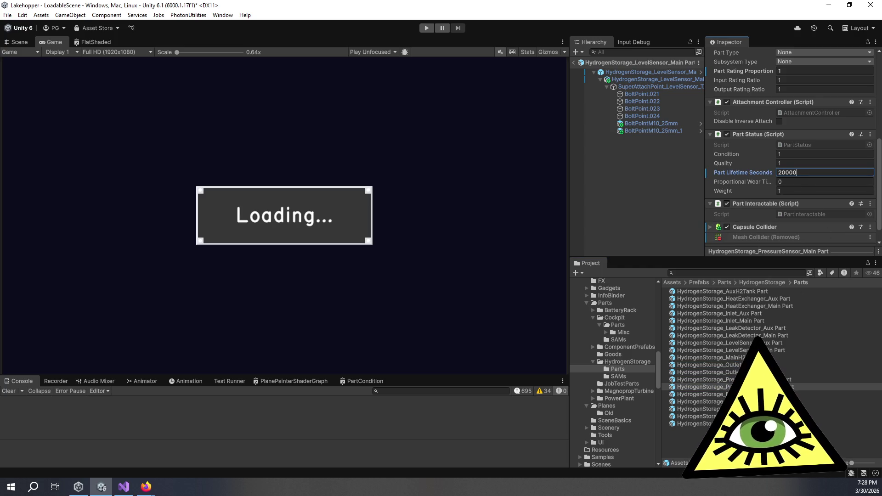
Step: Check ReliefValve_Aux Part's lifetime field, then bring up the Desmos wear-curve graph
left_click(703, 394)
left_click(803, 173)
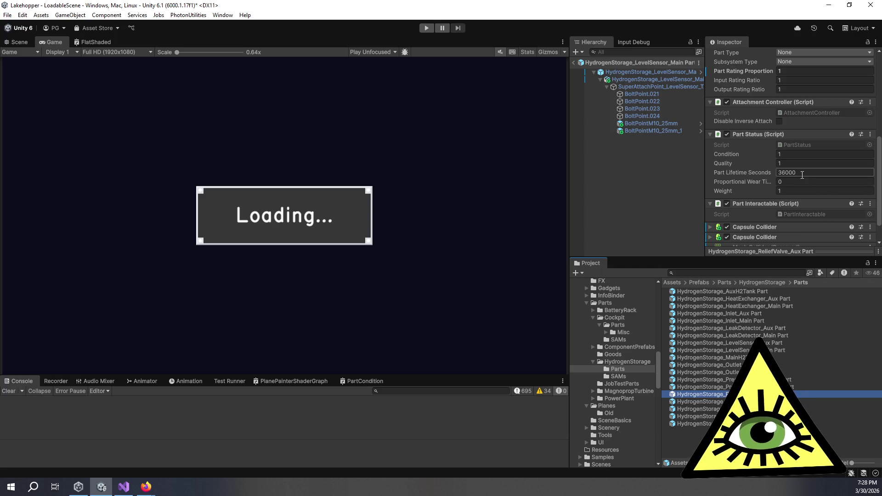
left_click(802, 173)
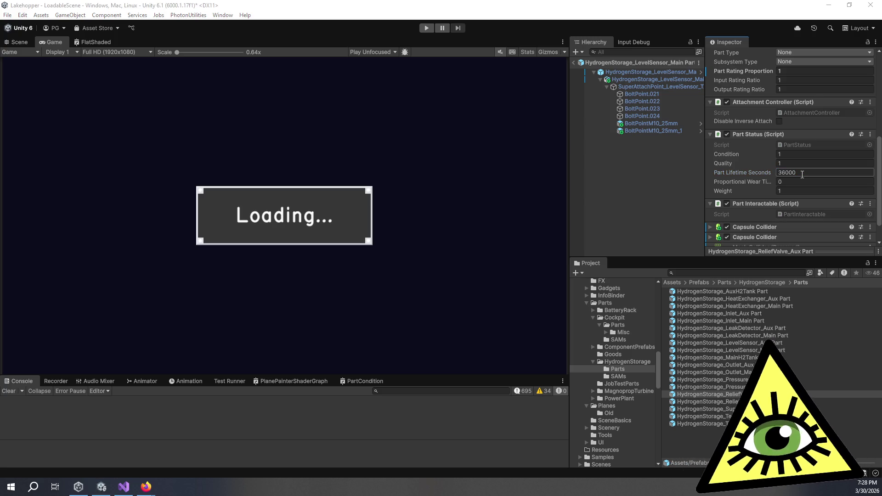
key("alt+Tab")
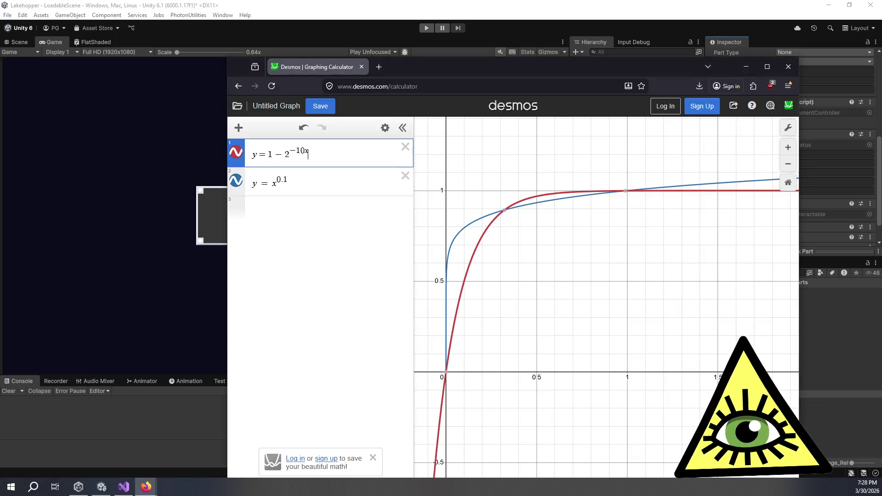
Step: Change the second curve's exponent from 0.1 to 0.5, making it y = x^0.5
left_click(289, 179)
key("BackSpace")
type("5")
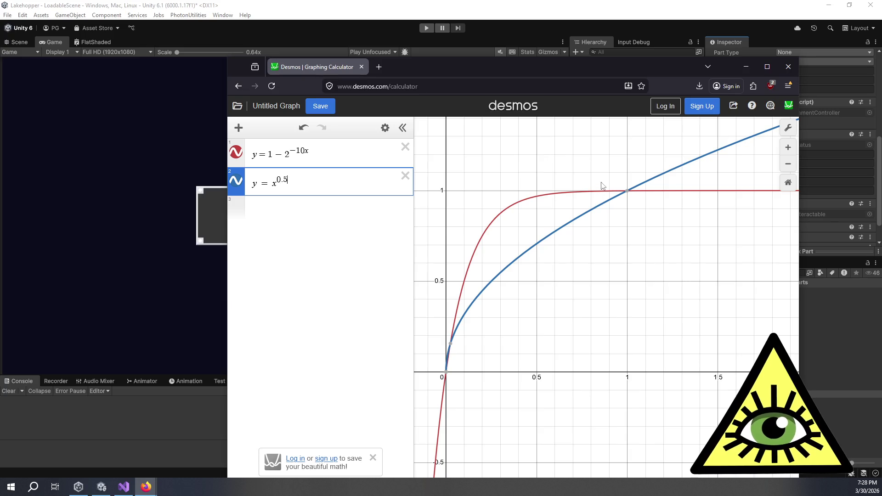
Step: Trace both curves, reading the red exponential near x = 0.27 and the blue curve to x = 0.745
mouse_move(529, 204)
left_mouse_down()
mouse_move(539, 203)
mouse_move(523, 204)
mouse_move(498, 228)
left_mouse_up()
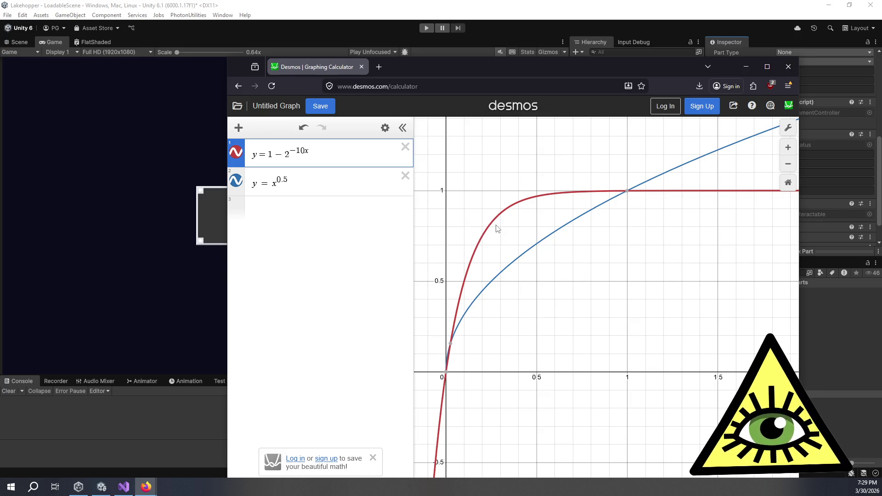
left_click_drag(578, 224, 568, 224)
left_click_drag(494, 230, 506, 230)
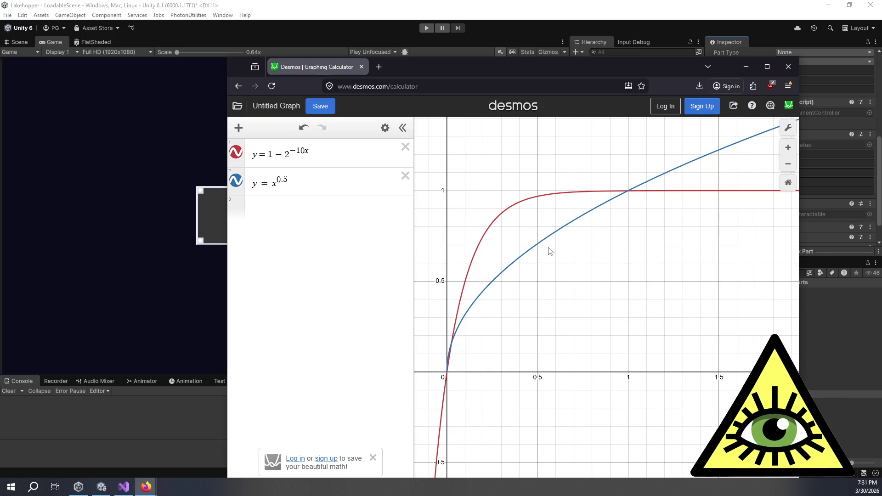
left_click(543, 195)
left_click(501, 228)
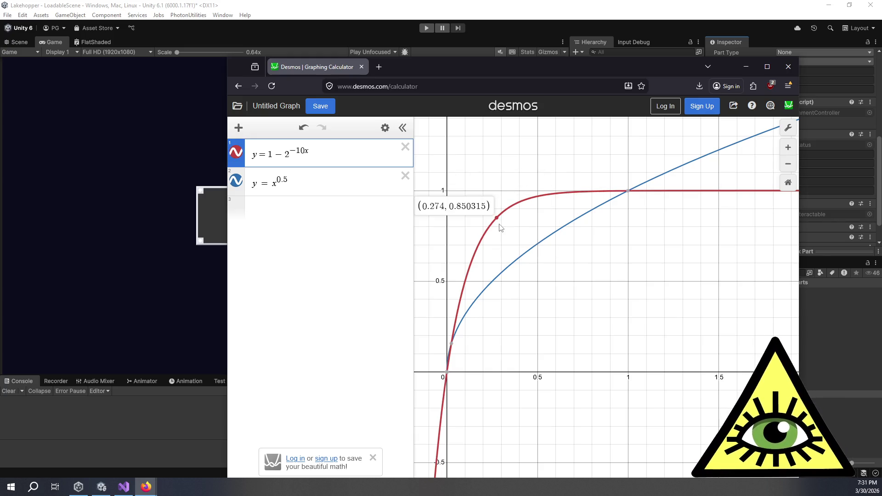
mouse_move(501, 228)
left_mouse_down()
mouse_move(509, 220)
mouse_move(496, 232)
mouse_move(466, 352)
mouse_move(490, 234)
mouse_move(459, 223)
mouse_move(469, 303)
mouse_move(459, 349)
mouse_move(518, 232)
mouse_move(570, 201)
mouse_move(476, 218)
left_mouse_up()
mouse_move(549, 223)
left_mouse_down()
mouse_move(571, 209)
mouse_move(559, 221)
left_mouse_up()
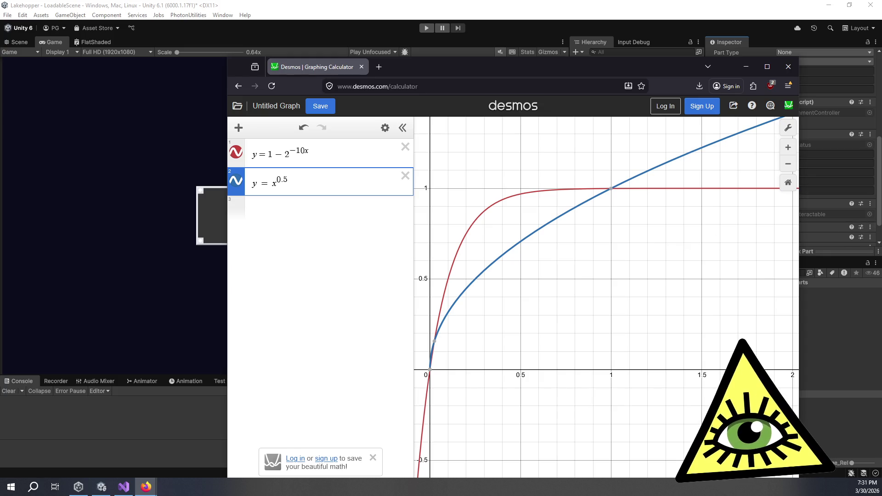
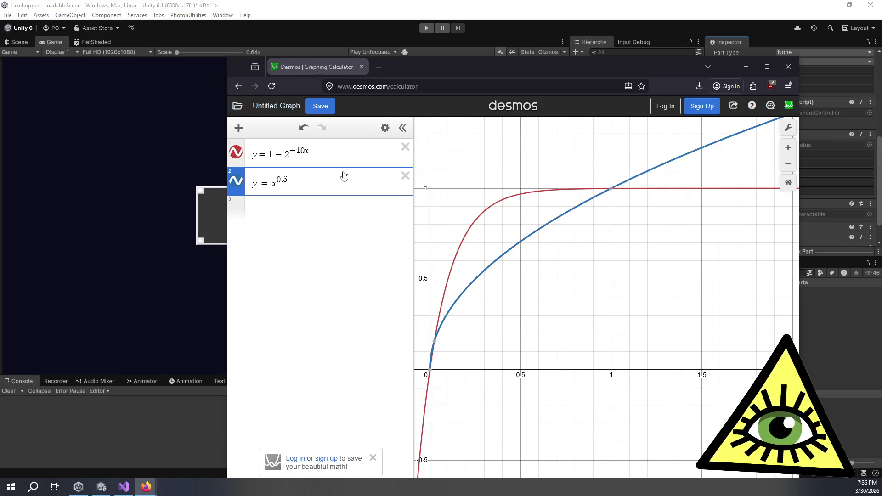
Step: Bring the Unity Editor window in front of the Desmos growth-curve graph
left_click(170, 421)
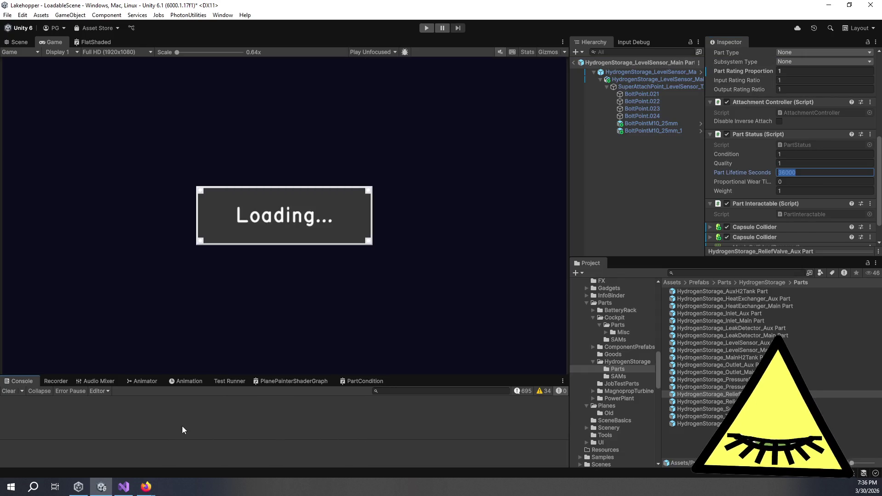
Step: Compare lifetimes of the LevelSensor Main/Aux, MainH2Tank and Outlet_Aux HydrogenStorage prefabs
left_click(648, 184)
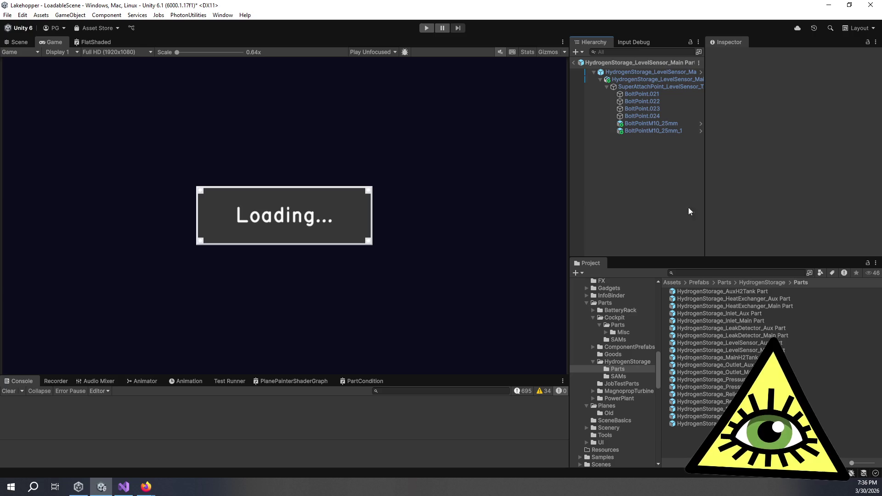
left_click(740, 350)
scroll(741, 198, "down", 8)
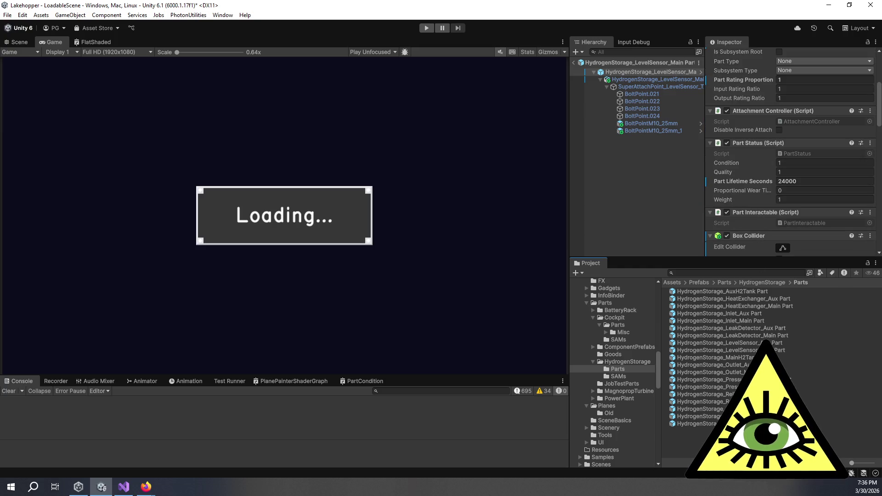
left_click(716, 343)
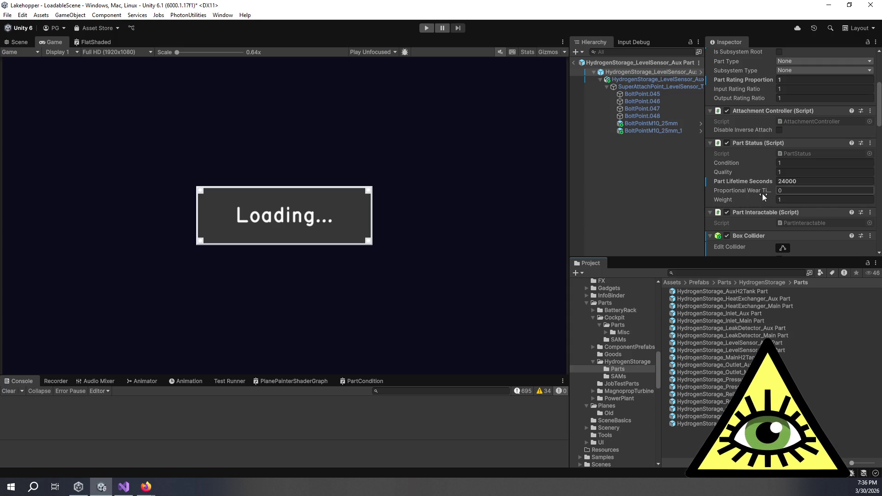
left_click(783, 349)
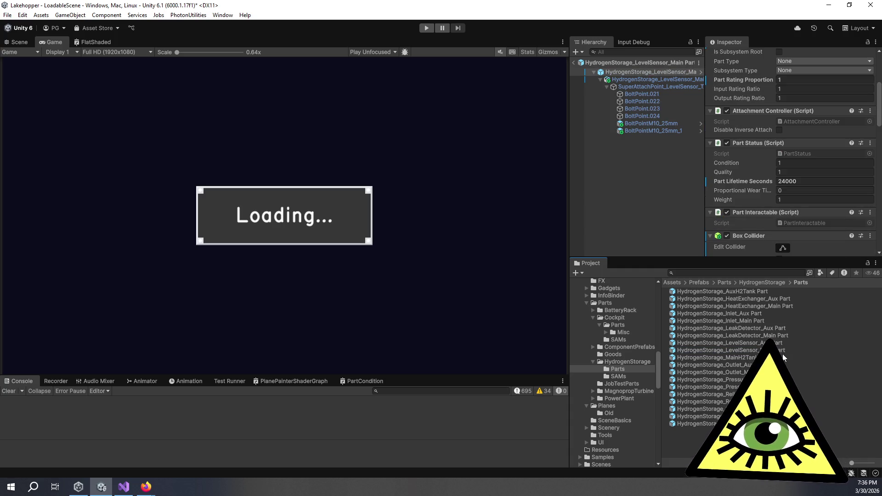
left_click(785, 357)
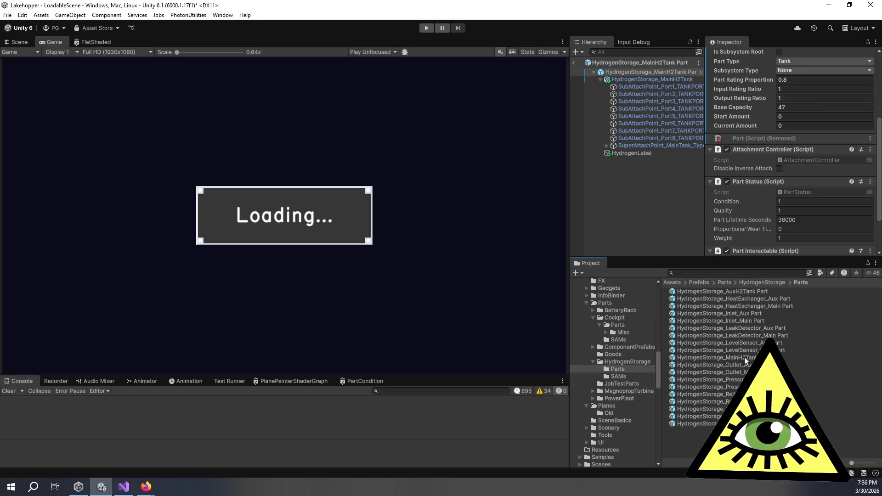
left_click(784, 365)
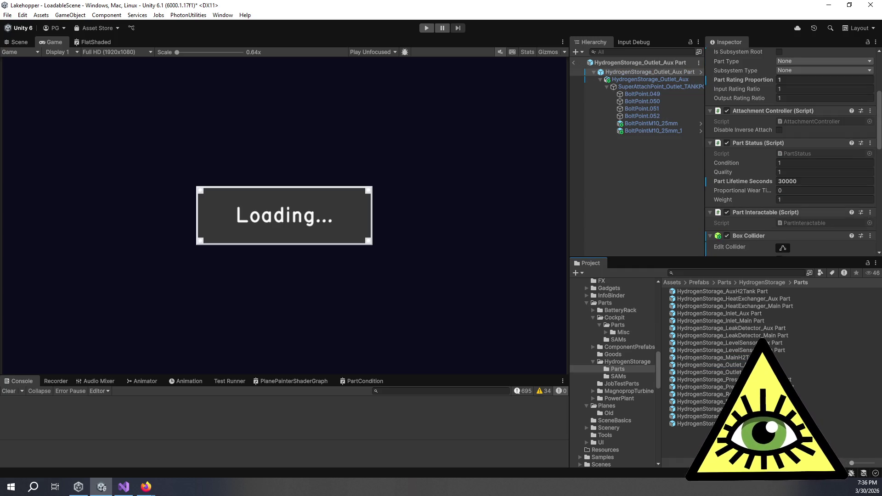
Step: Check the Outlet_Main, PressureSensor, ReliefValve_Aux and SupportRack lifetimes, then open TempSensor_Aux Part
left_click(784, 372)
left_click(783, 379)
left_click(784, 387)
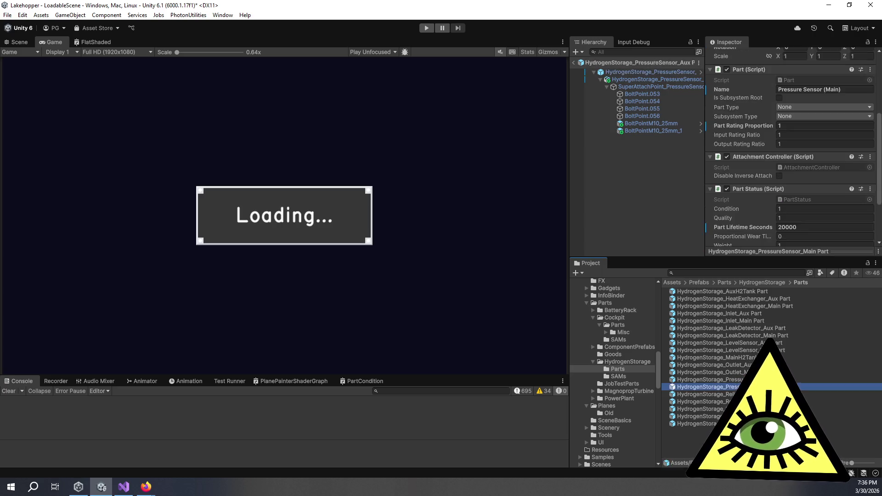
left_click(784, 394)
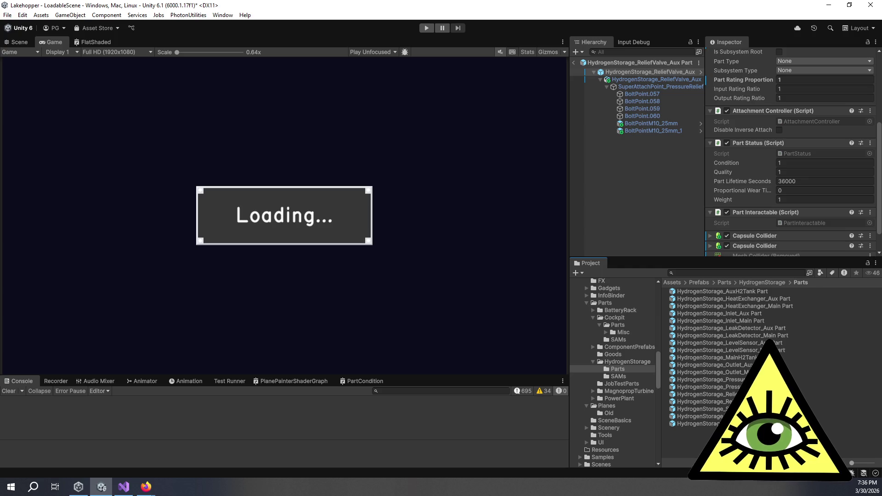
left_click(781, 409)
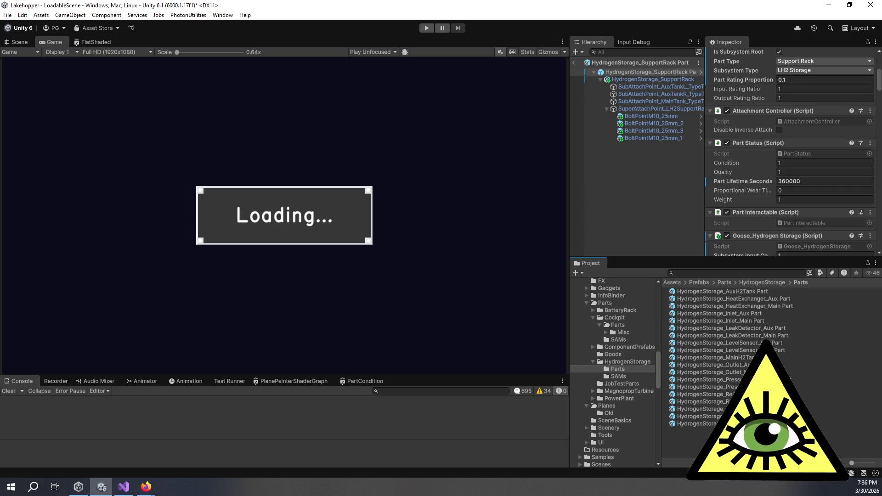
left_click(699, 417)
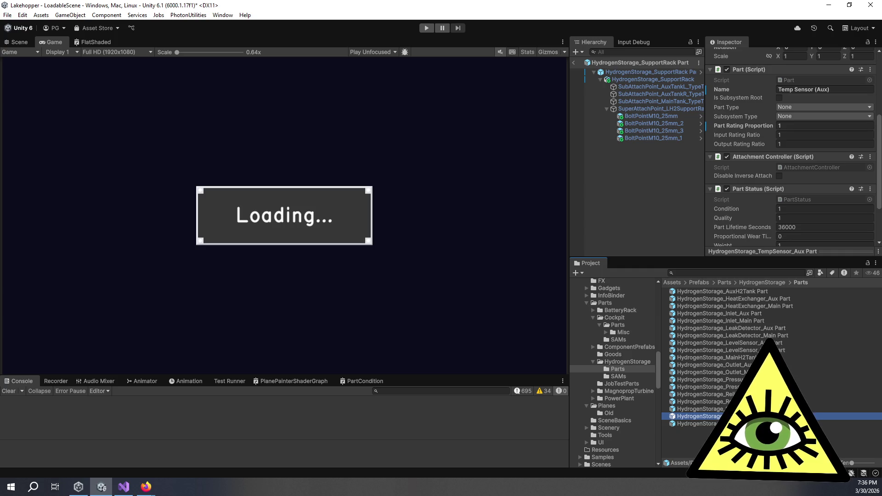
double_click(699, 417)
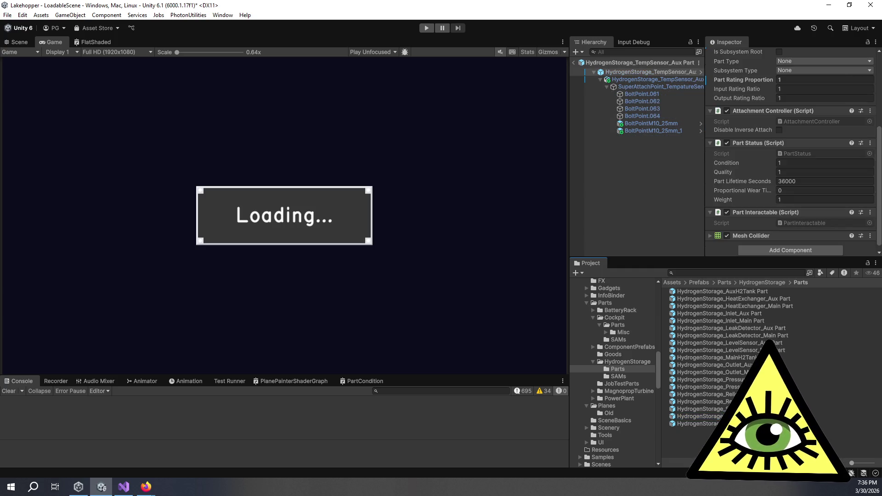
Step: Set the TempSensor_Aux Part's Part Lifetime Seconds to 14000
left_click(808, 182)
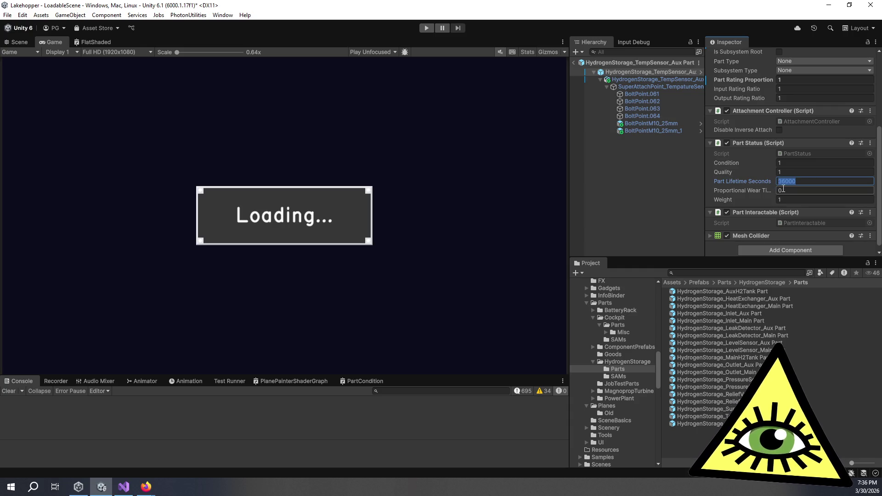
type("18000")
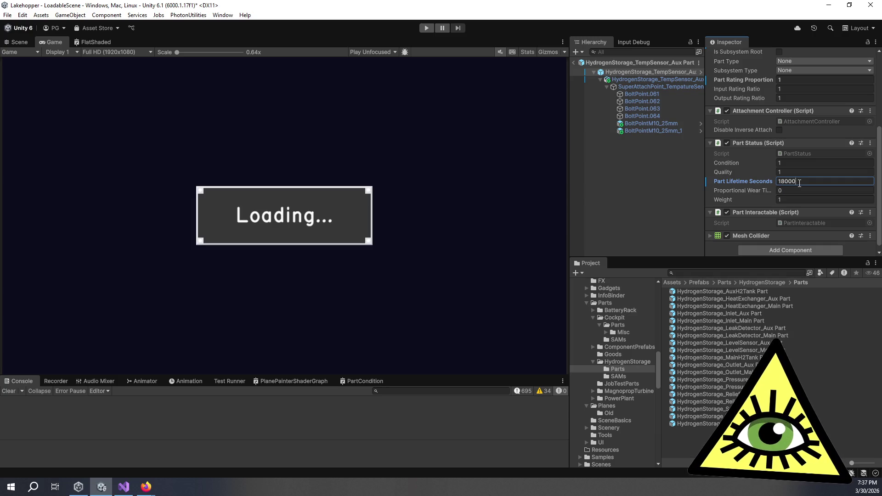
left_click_drag(799, 183, 786, 182)
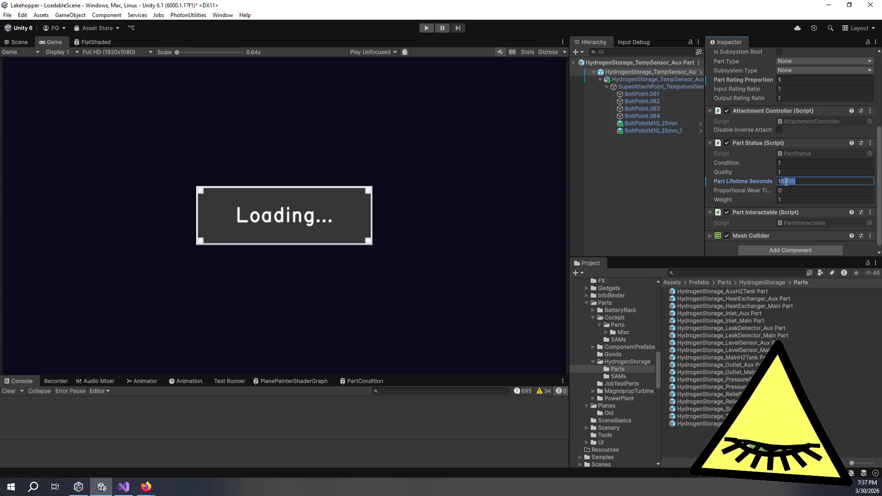
type("4")
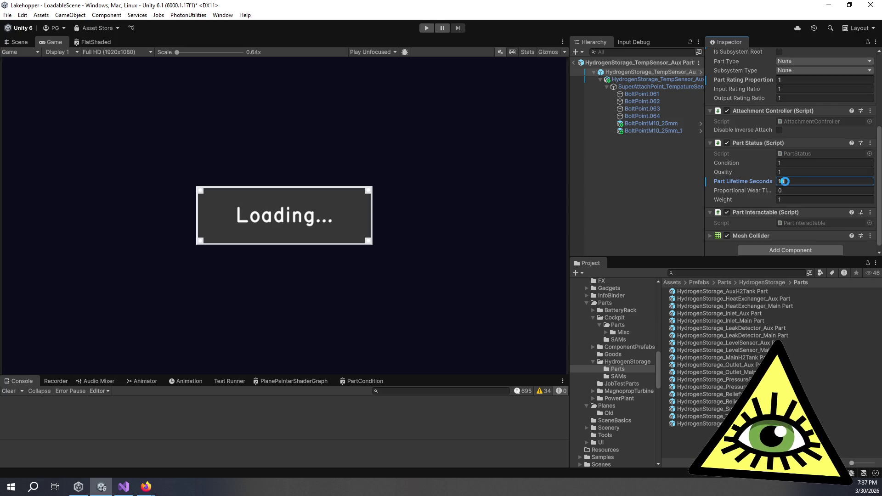
type("000")
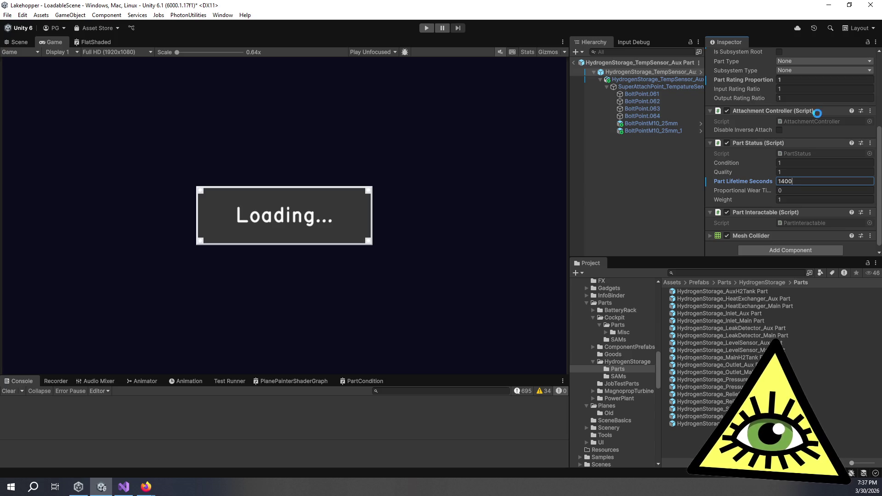
key("Return")
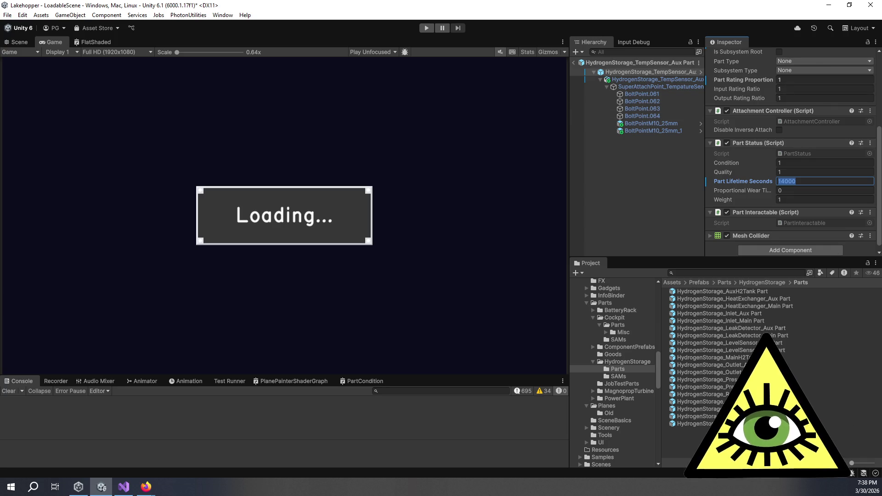
Step: Set the TempSensor_Main Part prefab's Part Lifetime Seconds to 14000
double_click(694, 423)
left_click(810, 181)
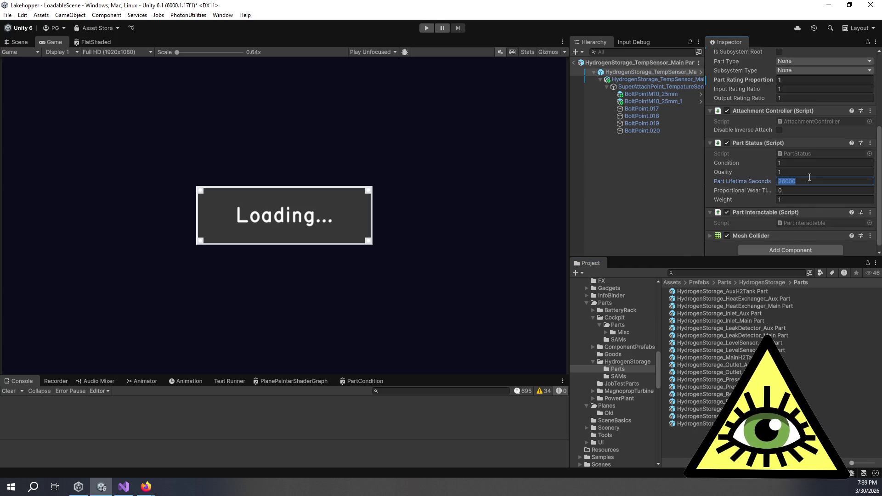
type("14000")
left_click(805, 172)
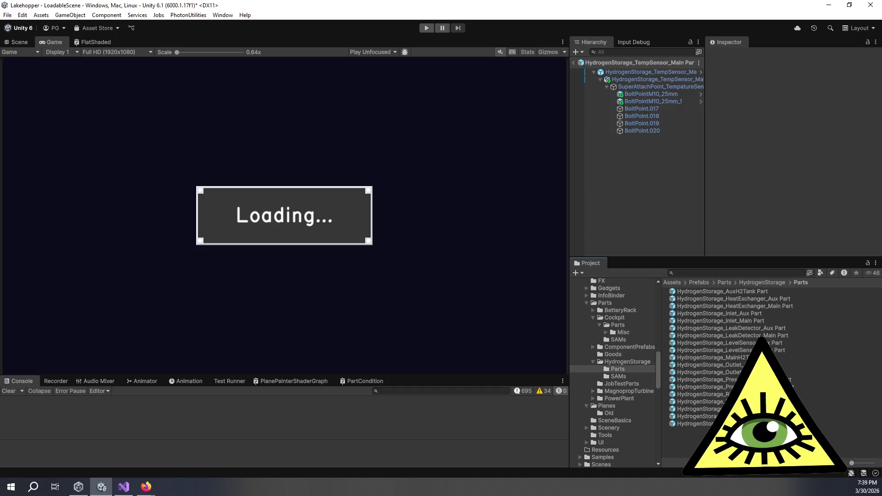
Step: Review lifetimes of the ReliefValve, PressureSensor (20000) and Outlet main part prefabs
left_click(696, 424)
scroll(740, 197, "down", 5)
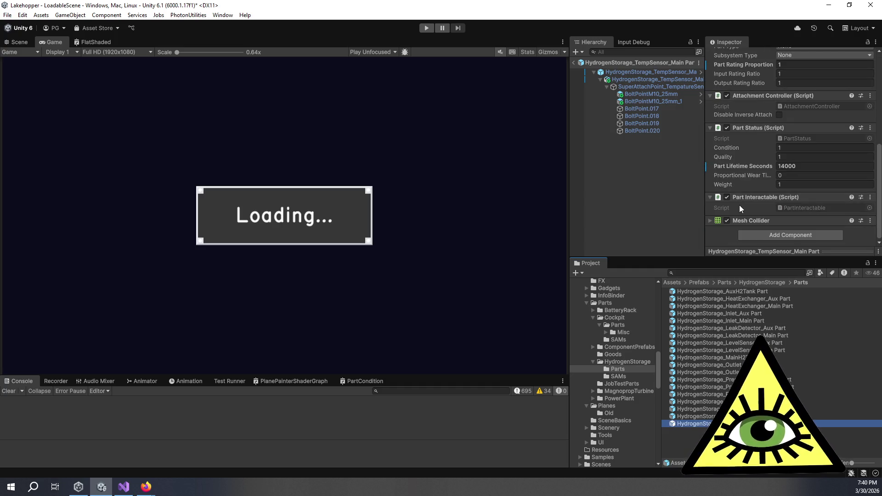
key("Up")
key("Up")
key("Up")
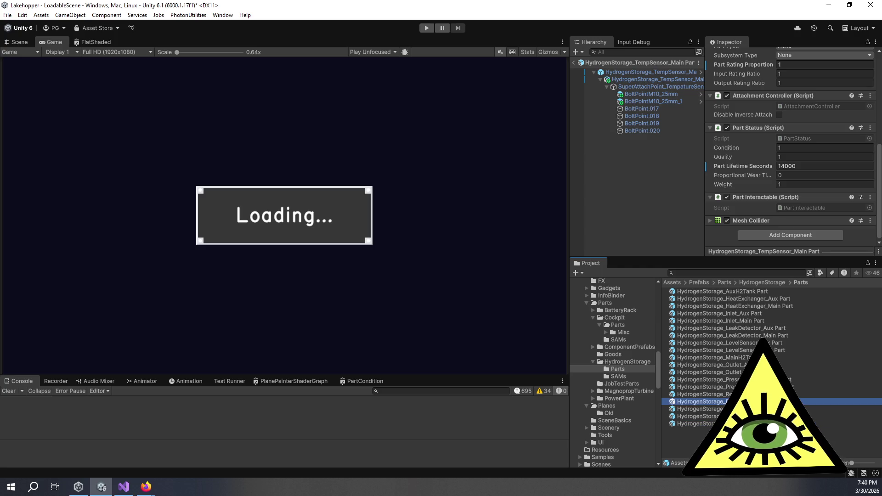
key("Up")
key("Up")
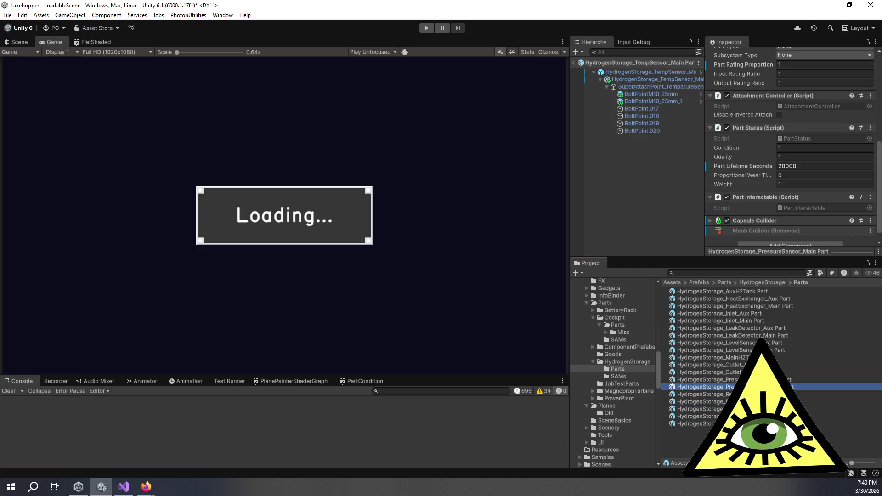
left_click(708, 373)
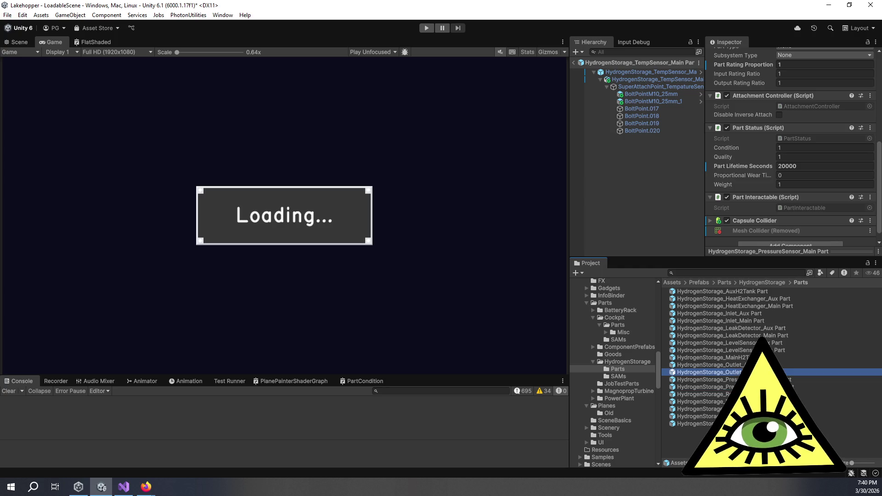
Step: Open the Parts folder inside MagnopropTurbine in the Project window
left_click(608, 394)
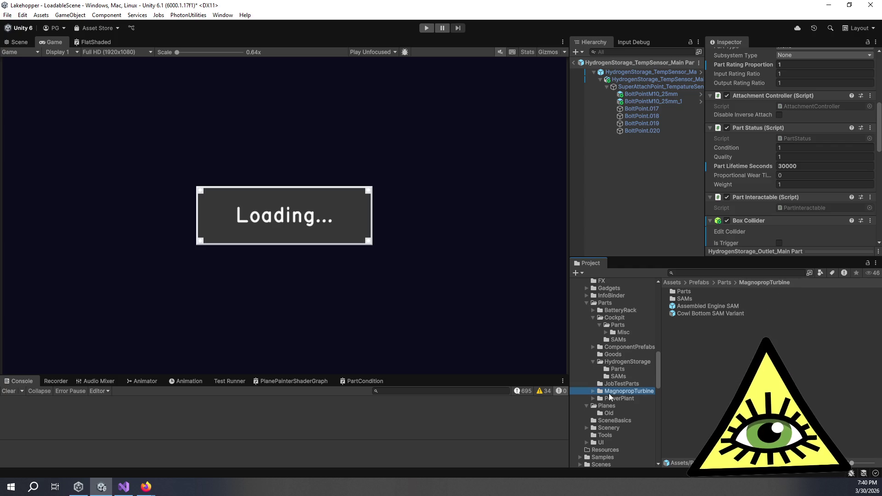
left_click(688, 293)
double_click(688, 293)
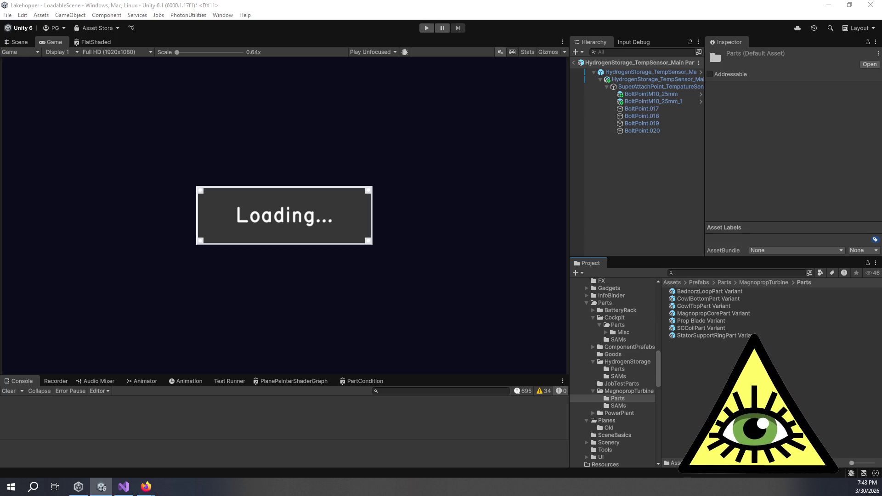
Step: Deselect the Parts folder by clicking empty space in the Hierarchy
left_click(661, 188)
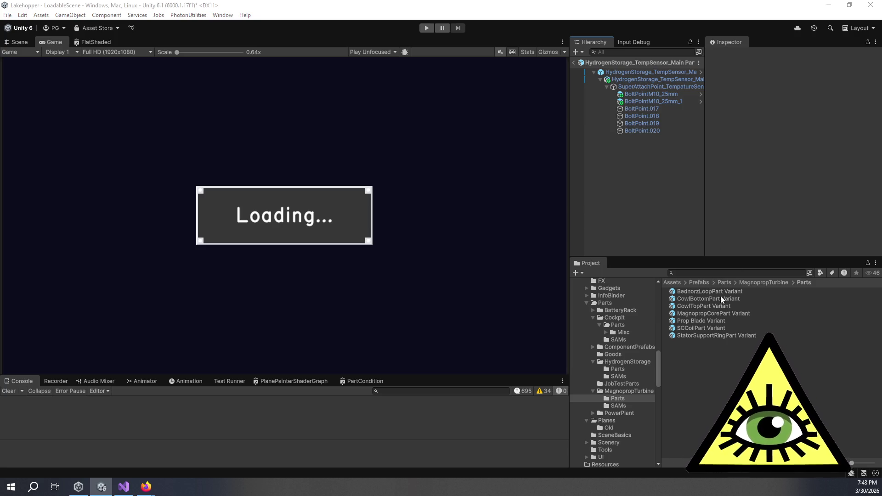
Step: Open the BednorzLoopPart Variant prefab in Prefab Mode to view its Part Status
left_click(658, 73)
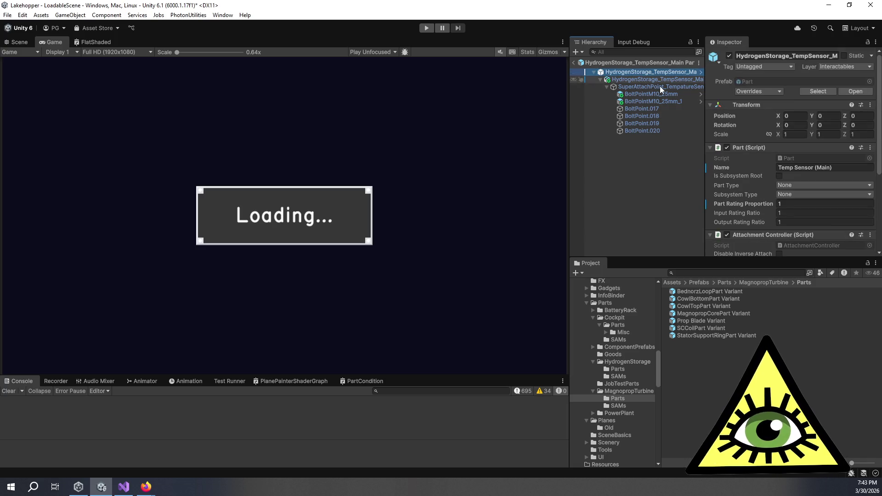
scroll(730, 177, "down", 3)
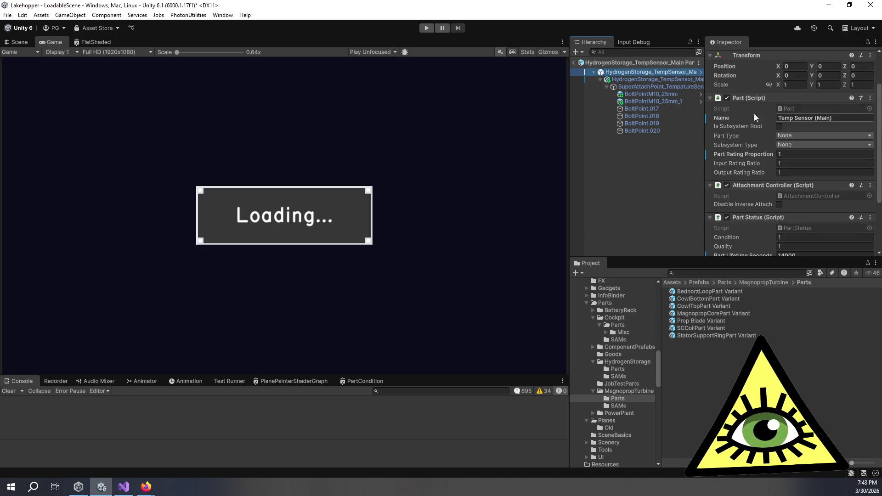
left_click(732, 294)
double_click(732, 293)
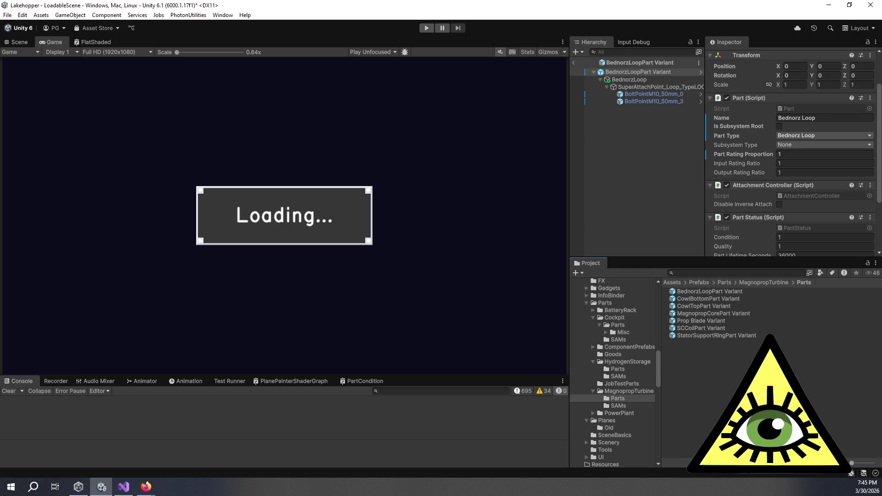
scroll(729, 167, "down", 2)
Step: Change the BednorzLoopPart Variant's Part Lifetime Seconds from 36000 to 32000
left_click(804, 231)
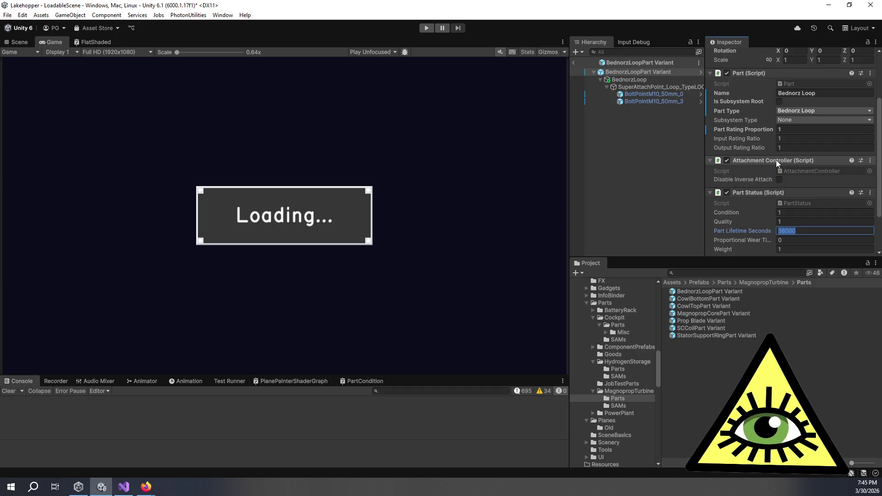
left_click(807, 233)
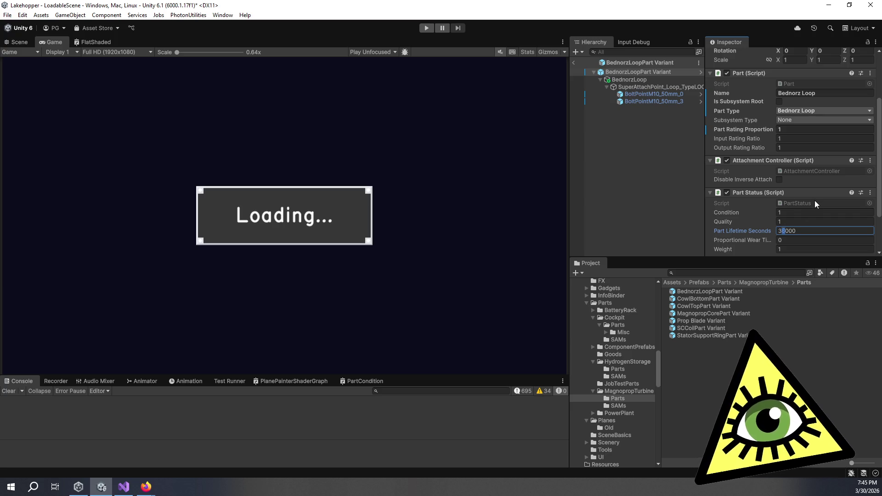
type("2")
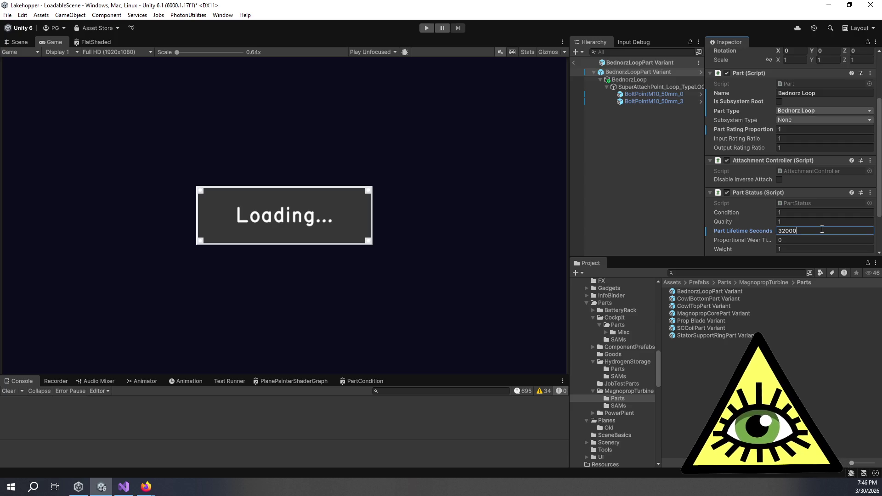
key("alt+Tab")
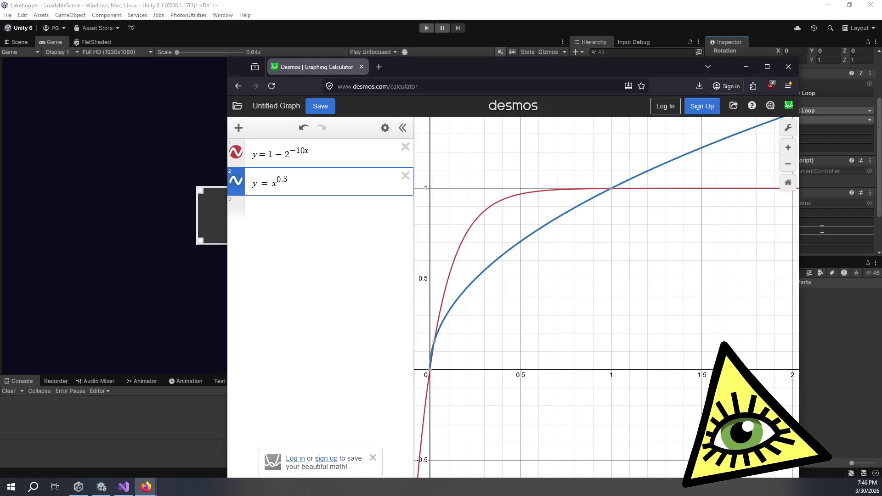
mouse_move(506, 203)
left_mouse_down()
mouse_move(488, 204)
mouse_move(476, 233)
left_mouse_up()
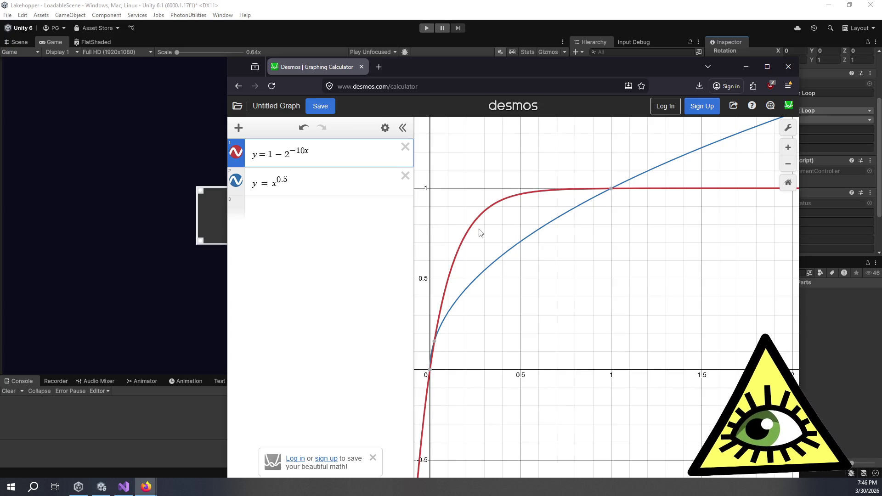
left_click_drag(480, 233, 471, 228)
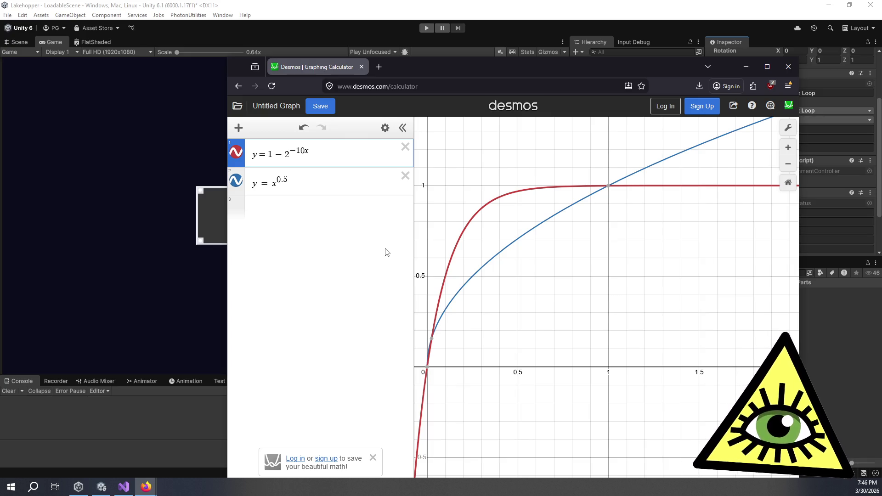
mouse_move(465, 248)
left_mouse_down()
mouse_move(508, 247)
mouse_move(522, 257)
left_mouse_up()
left_click(473, 241)
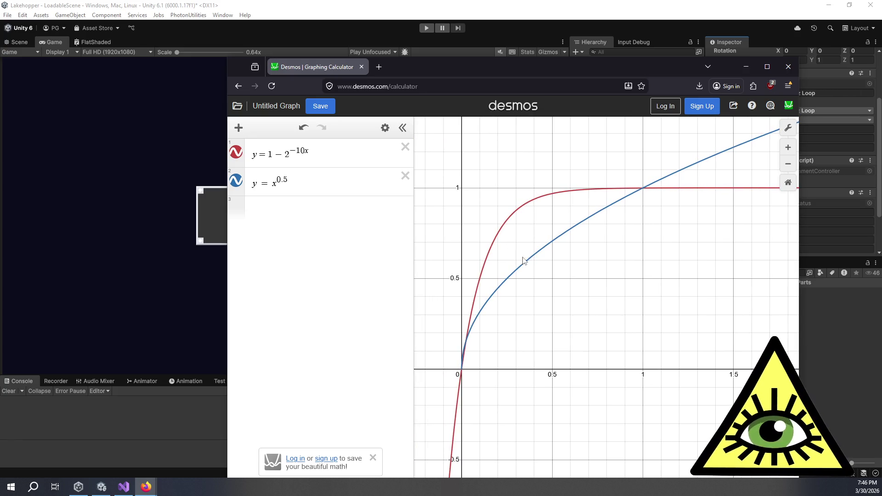
key("alt+Tab")
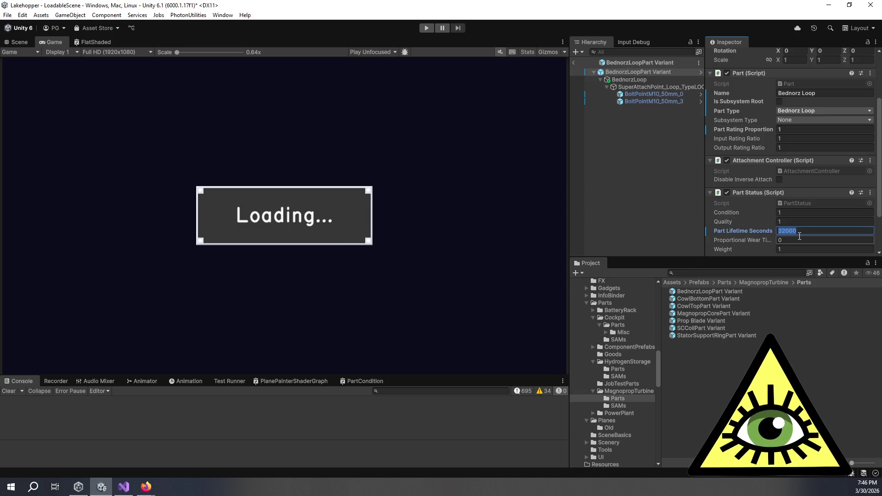
Step: Open the CowlBottomPart Variant prefab for editing
left_click(665, 133)
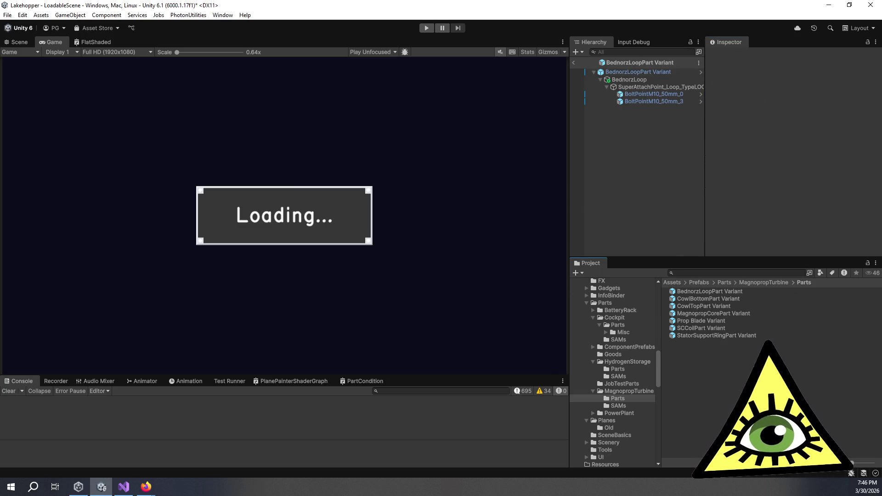
left_click(652, 73)
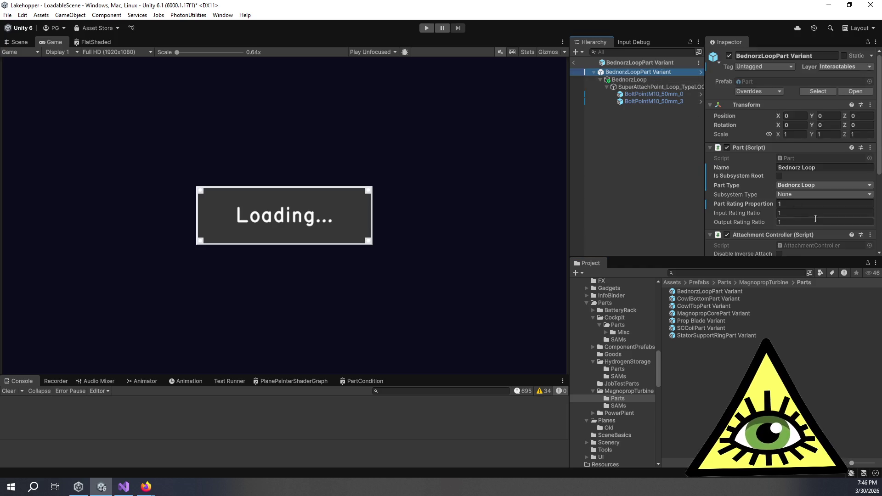
scroll(815, 219, "down", 10)
double_click(726, 299)
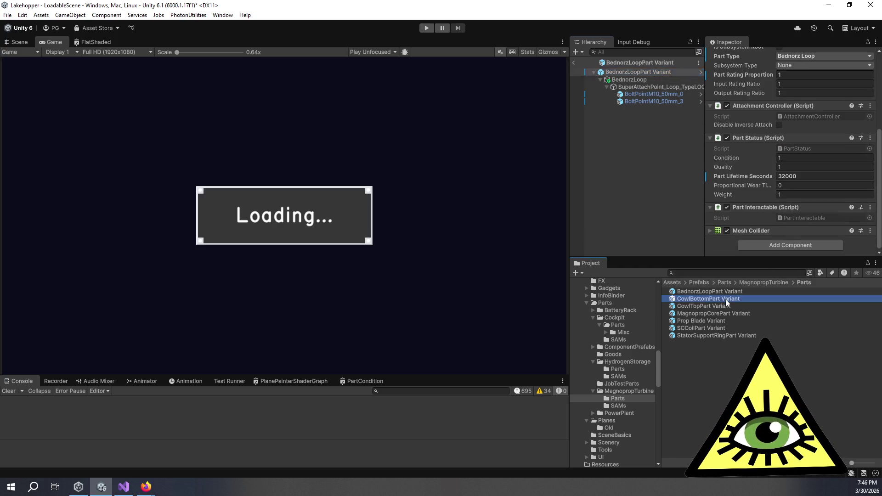
Step: Raise the CowlBottomPart Variant's Part Lifetime Seconds from 144000 to 240000
left_click(807, 177)
left_click(790, 177)
key("shift+Home")
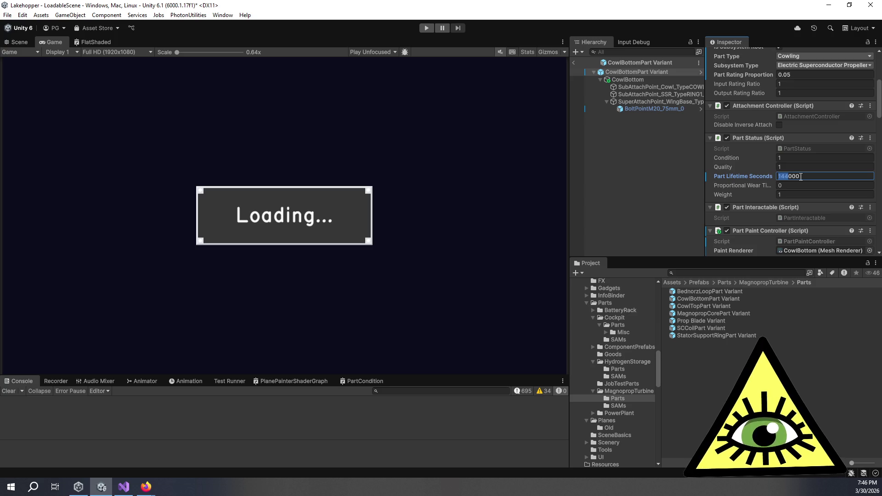
type("24")
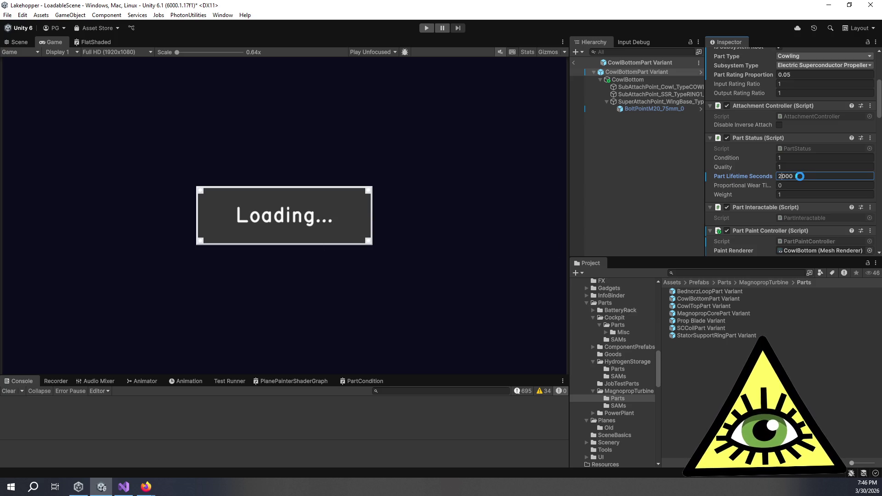
type("0")
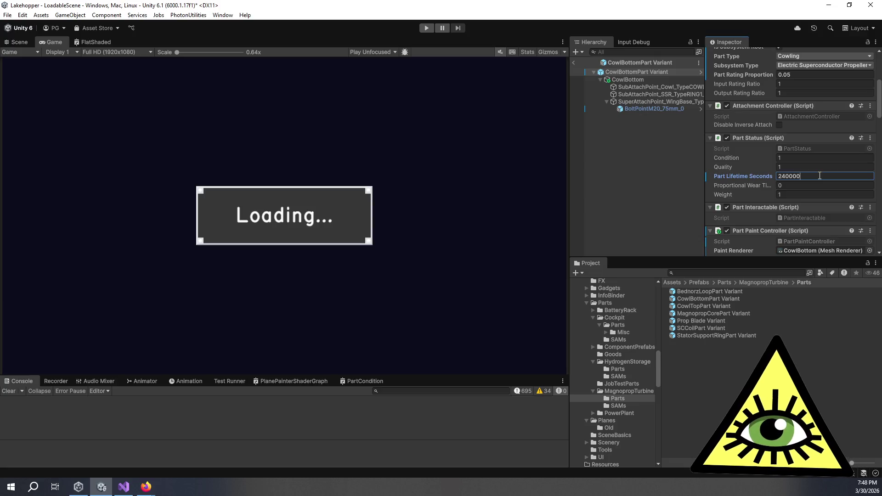
key("alt+Tab")
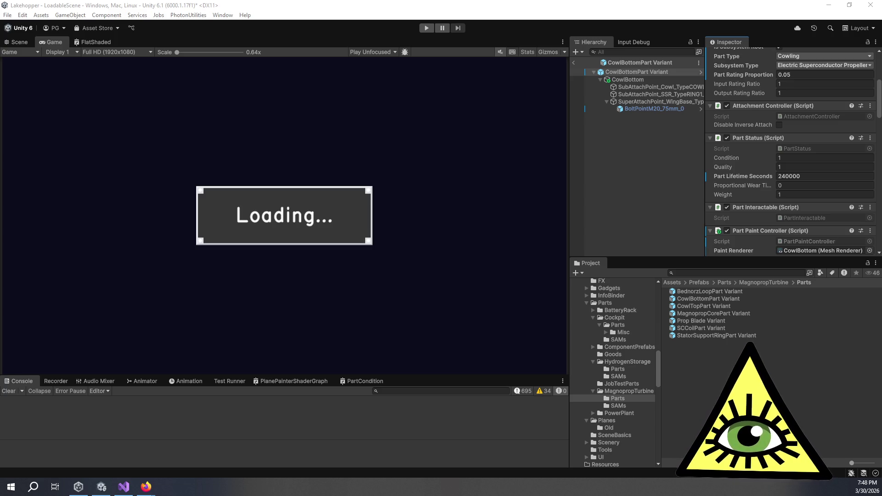
Step: Switch from Unity to the Trello board in Firefox
key("alt+Tab")
Step: Add a 'Water SAR missions' card to Trello's Planned list, then switch back to Unity
mouse_move(443, 4)
left_mouse_down()
mouse_move(465, 29)
mouse_move(511, 10)
mouse_move(473, 14)
left_mouse_up()
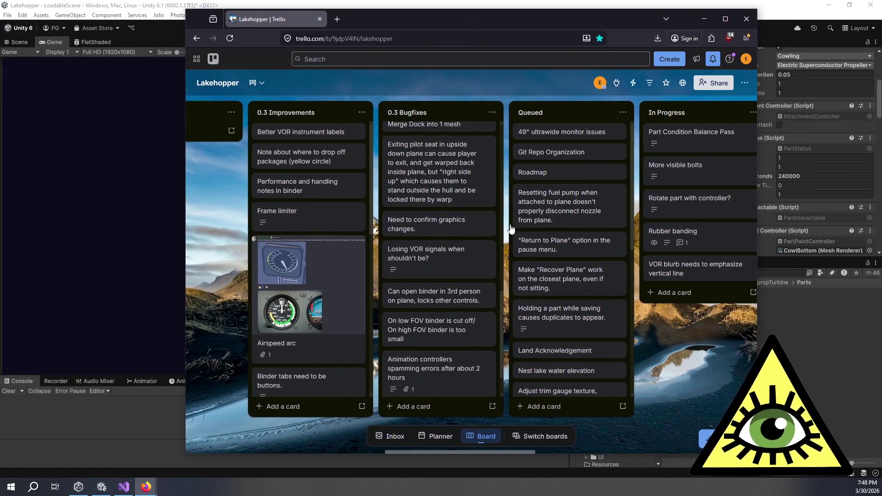
left_click_drag(503, 453, 643, 454)
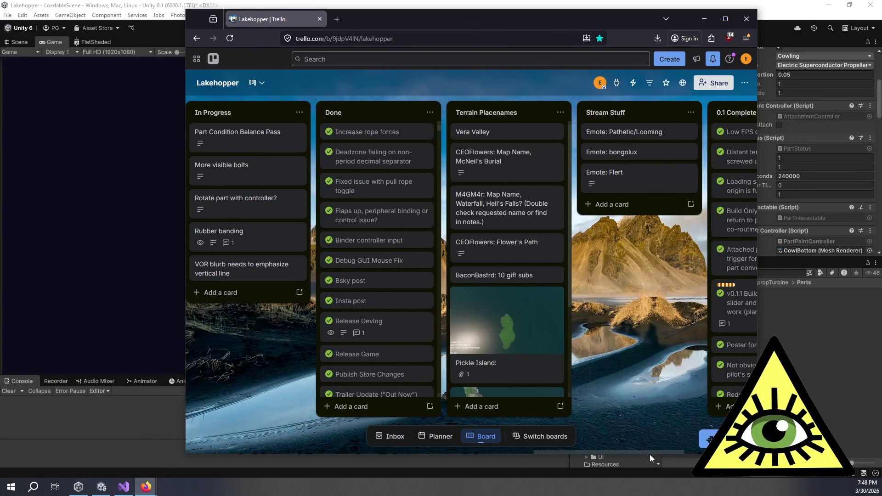
left_click_drag(596, 451, 524, 448)
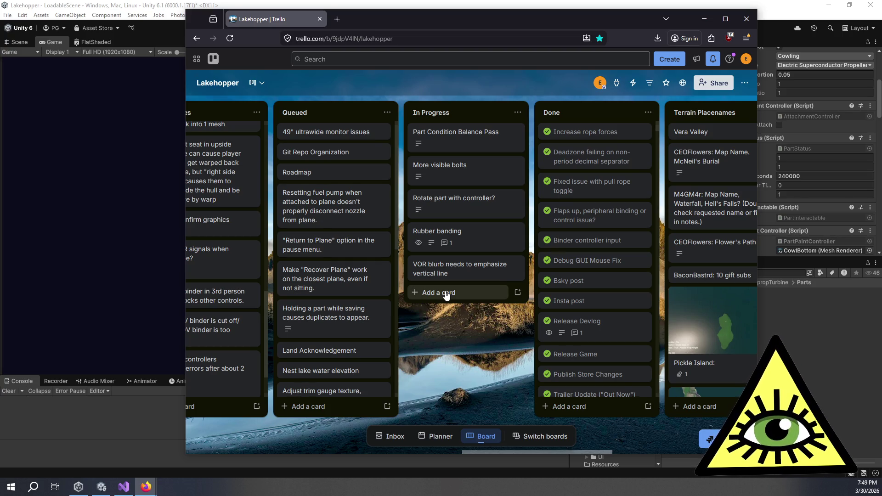
left_click_drag(416, 345, 490, 347)
left_click_drag(473, 455, 183, 447)
left_click(224, 406)
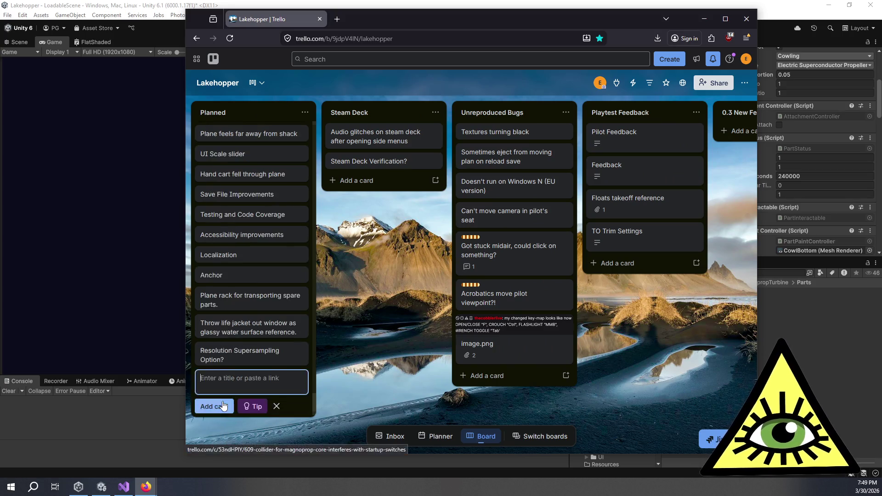
type("Water SAR missions")
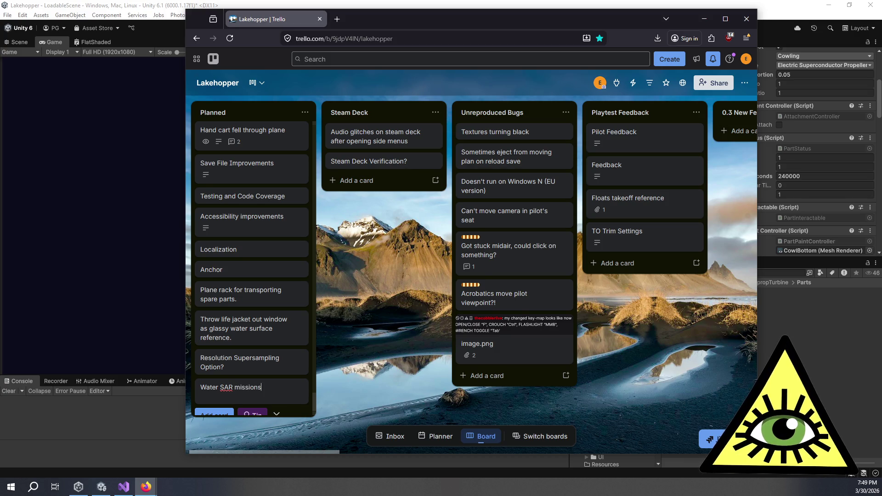
key("Return")
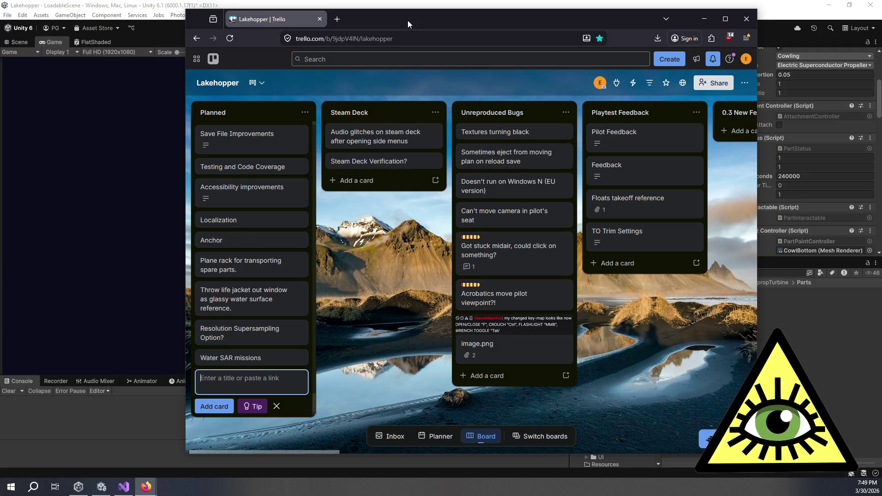
key("alt+Tab")
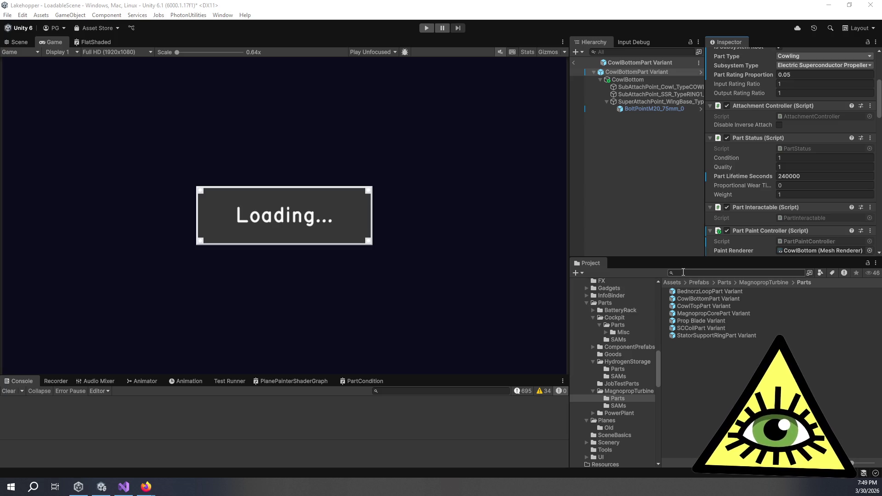
Step: Show the Scene view and open the Beaver_Prototype prefab from the Planes folder
left_click(683, 271)
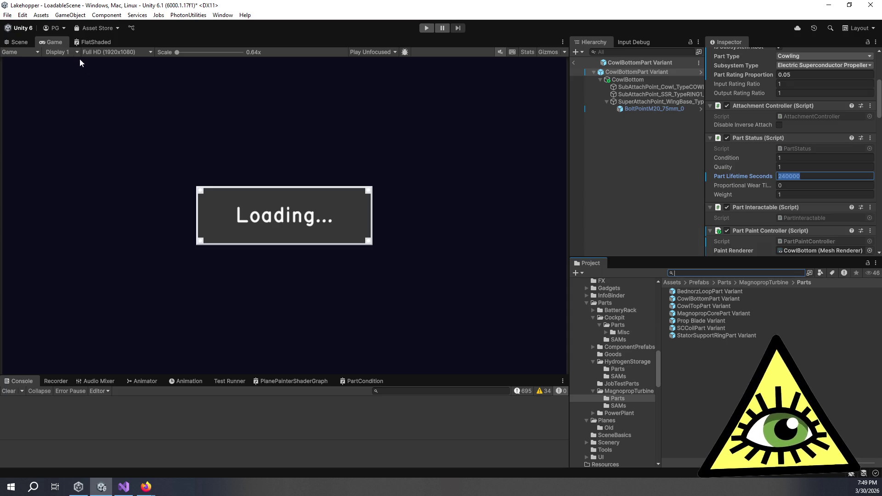
left_click(24, 41)
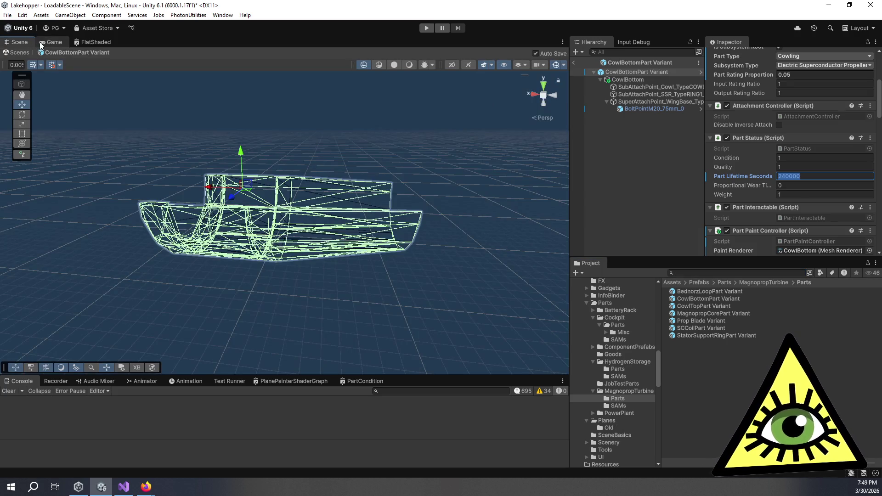
left_click(619, 420)
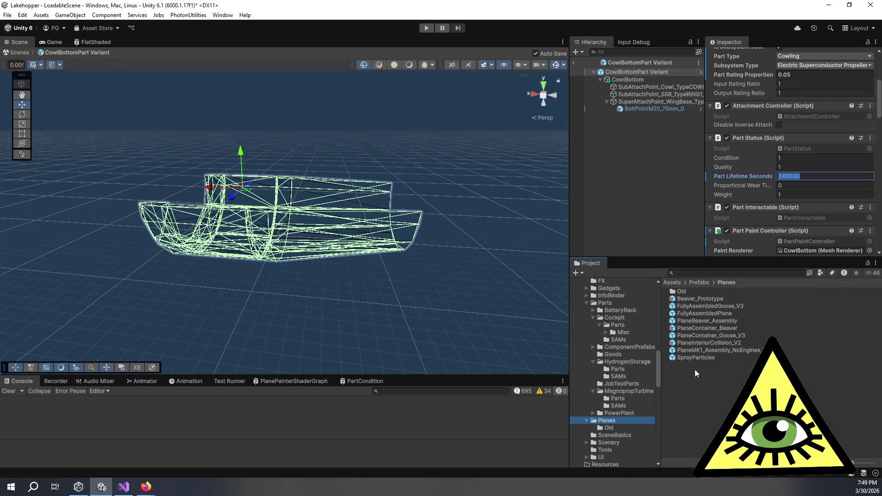
double_click(704, 299)
Step: Orbit, pan and zoom the Scene view around the Beaver_Prototype floatplane
mouse_move(304, 320)
left_mouse_down()
mouse_move(305, 302)
mouse_move(262, 311)
mouse_move(296, 270)
mouse_move(296, 310)
left_mouse_up()
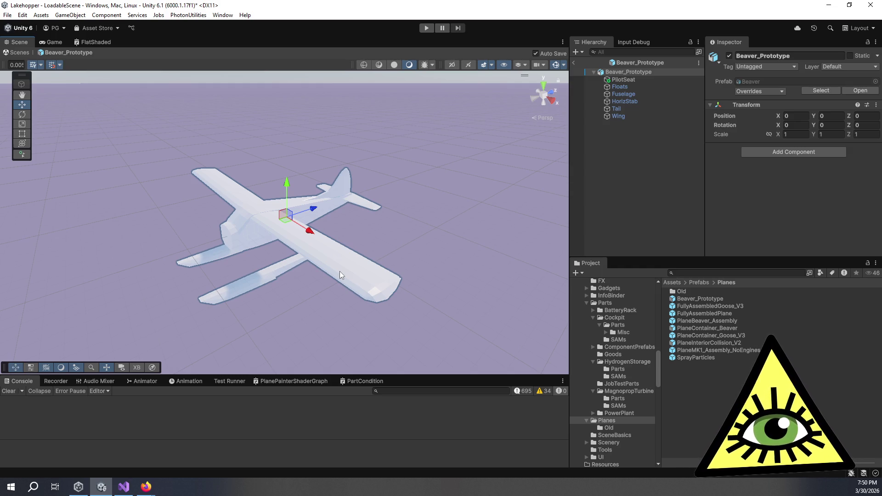
left_click_drag(333, 255, 351, 257)
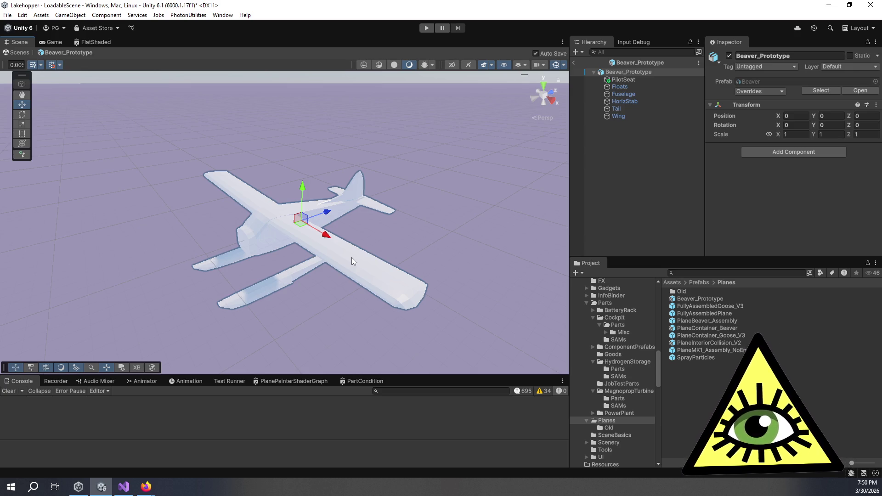
scroll(352, 254, "down", 1)
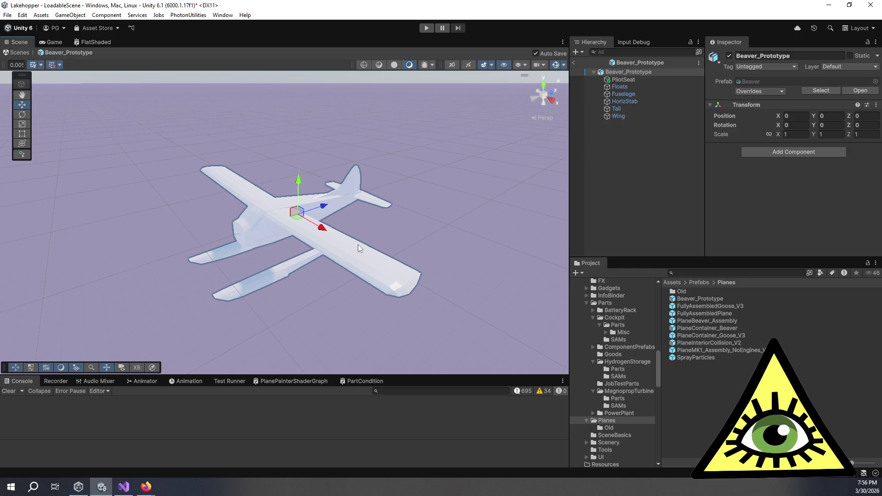
Step: Exit the Beaver_Prototype prefab and return to LoadableScene
left_click(573, 63)
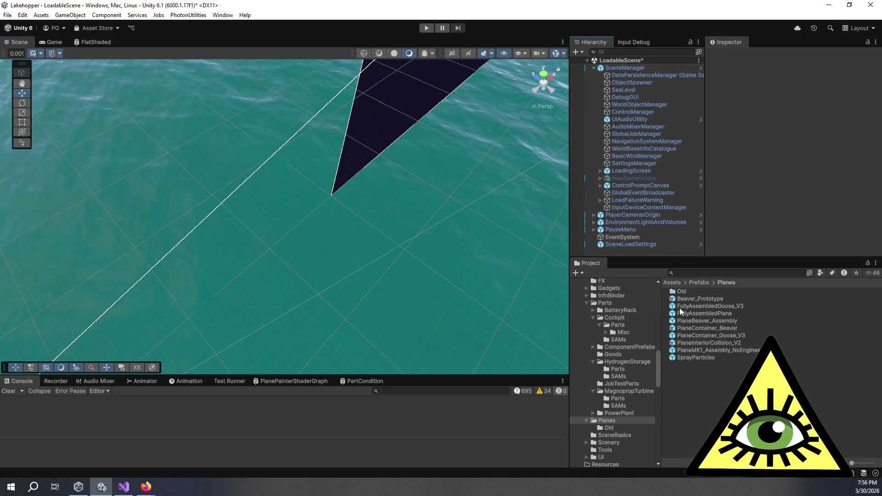
left_click(688, 273)
type("b")
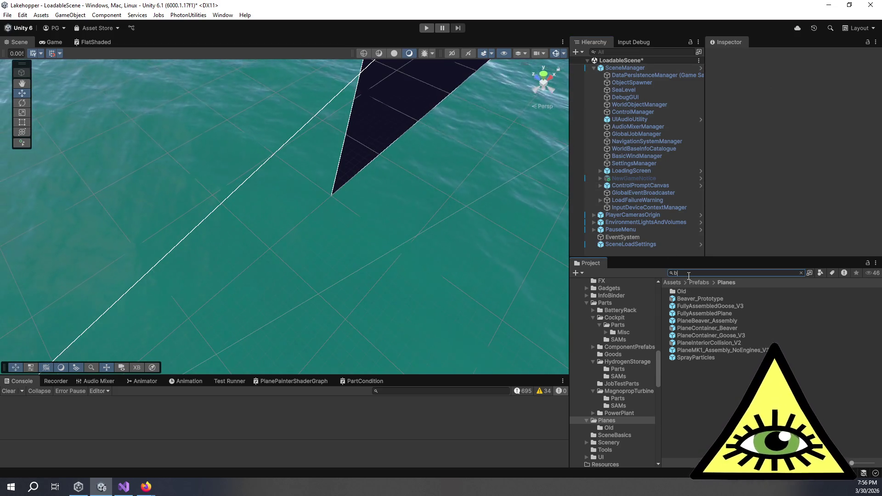
type("ullet")
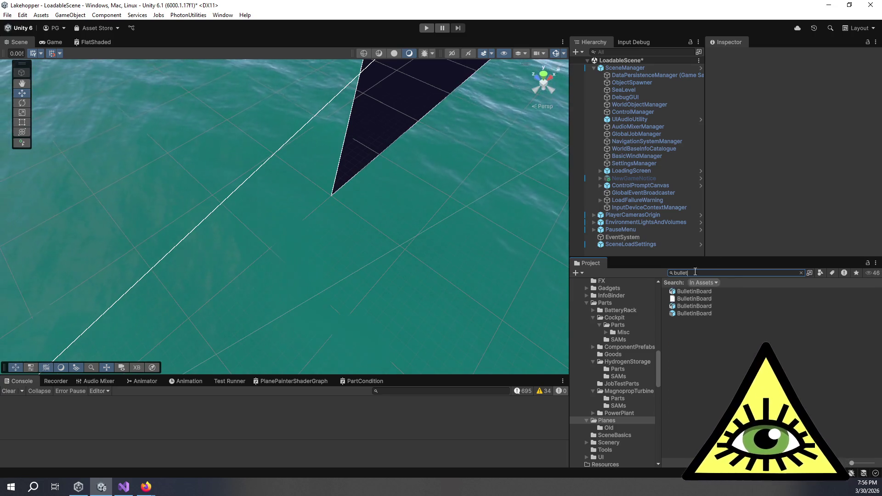
double_click(699, 312)
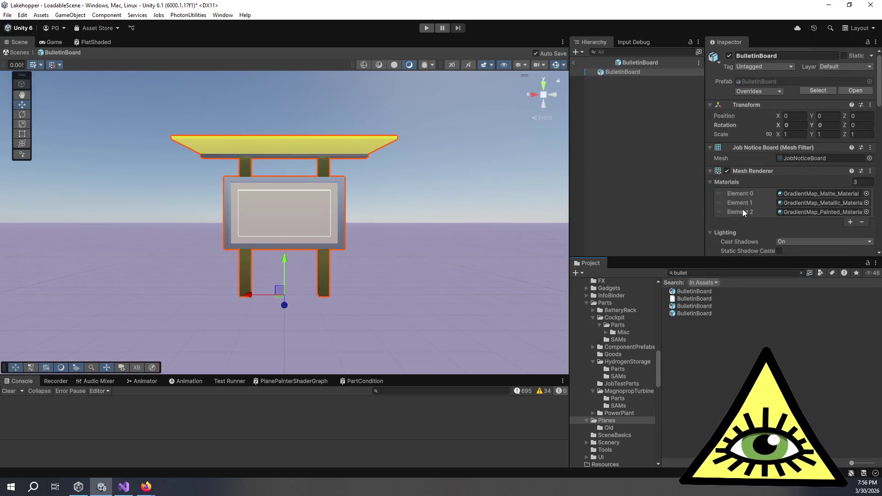
scroll(738, 184, "down", 3)
scroll(737, 192, "down", 6)
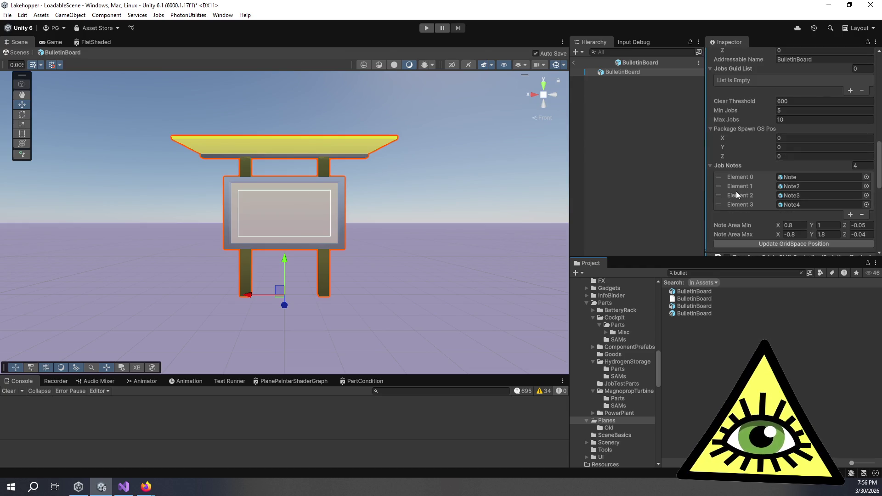
left_click(796, 100)
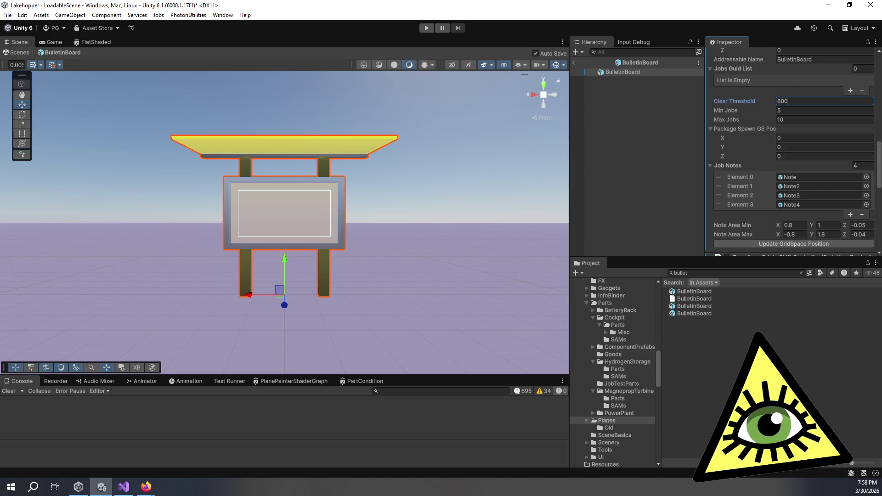
Step: Reselect the BulletinBoard prefab root, then exit Prefab Mode back to LoadableScene
left_click(641, 164)
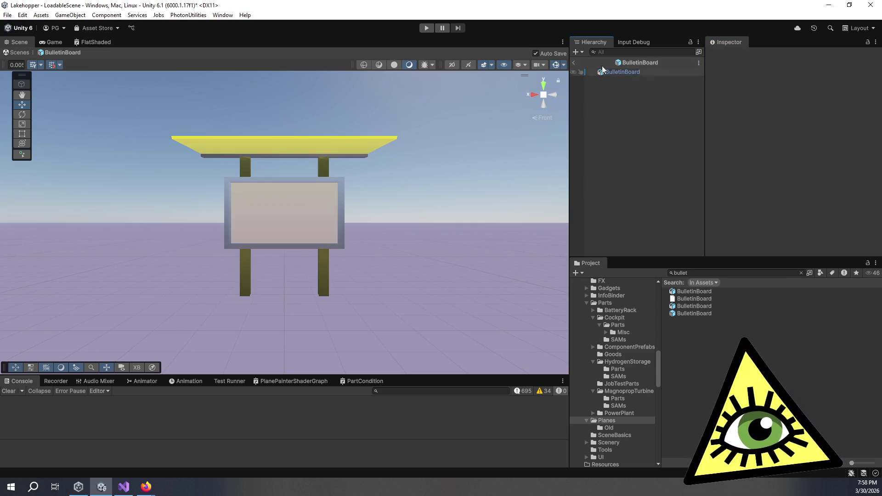
left_click(647, 75)
scroll(765, 151, "down", 15)
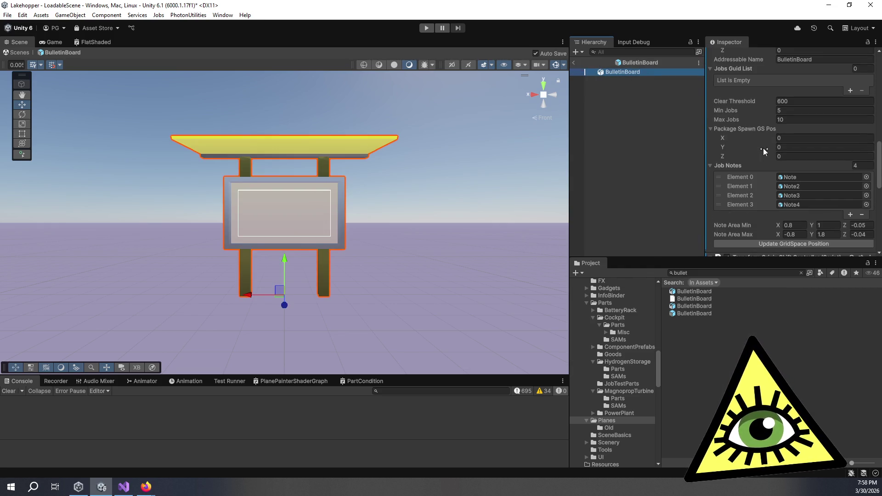
left_click(575, 63)
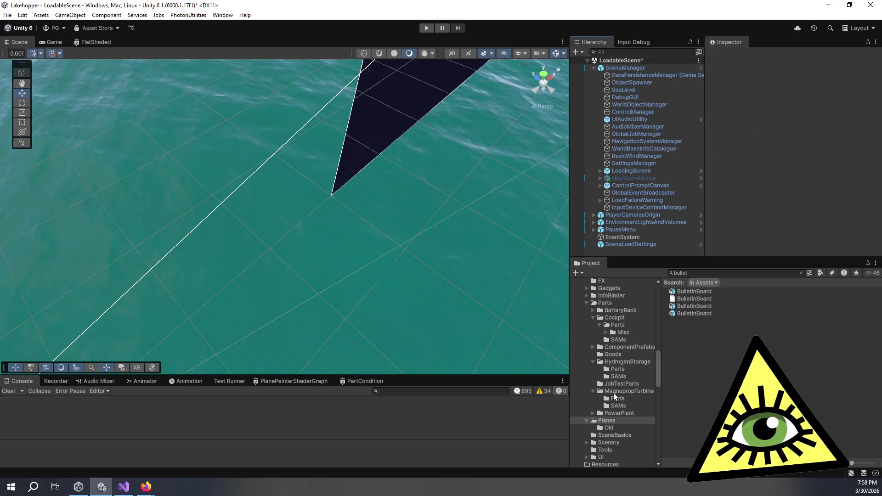
Step: Browse to the MagnopropTurbine part variants and inspect CowlTopPart Variant (Cowl Top, Cowling)
left_click(618, 369)
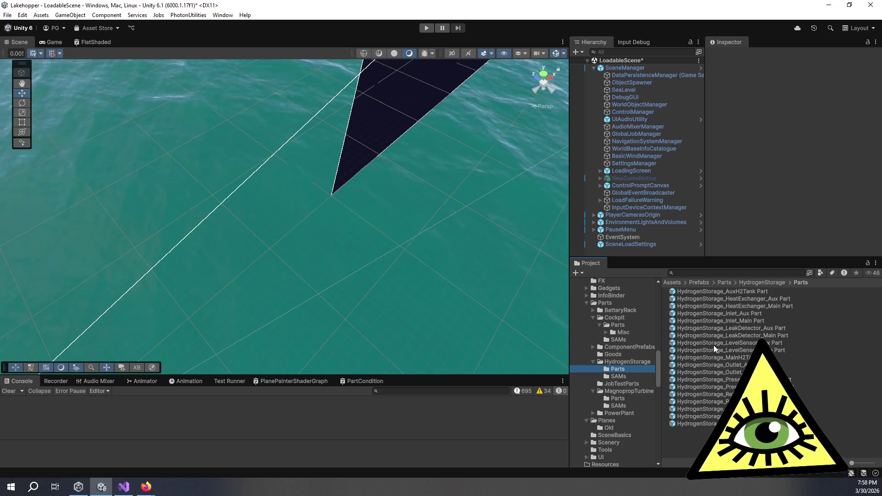
left_click(621, 399)
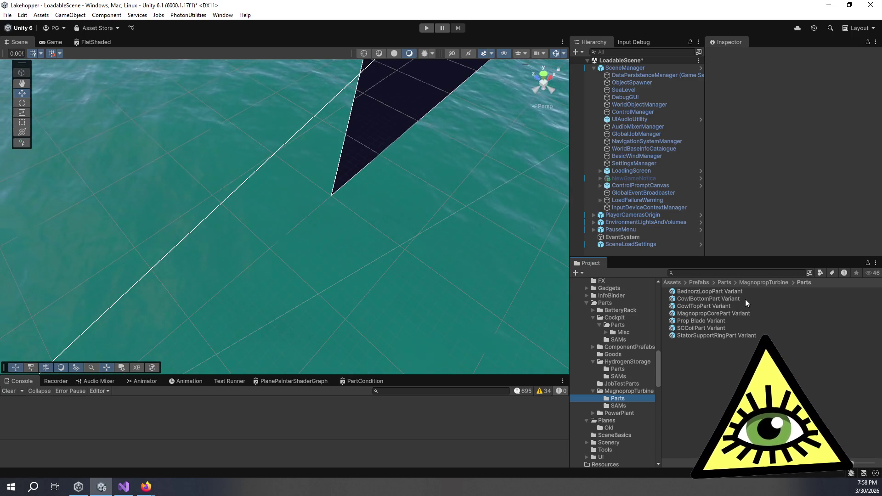
left_click(747, 306)
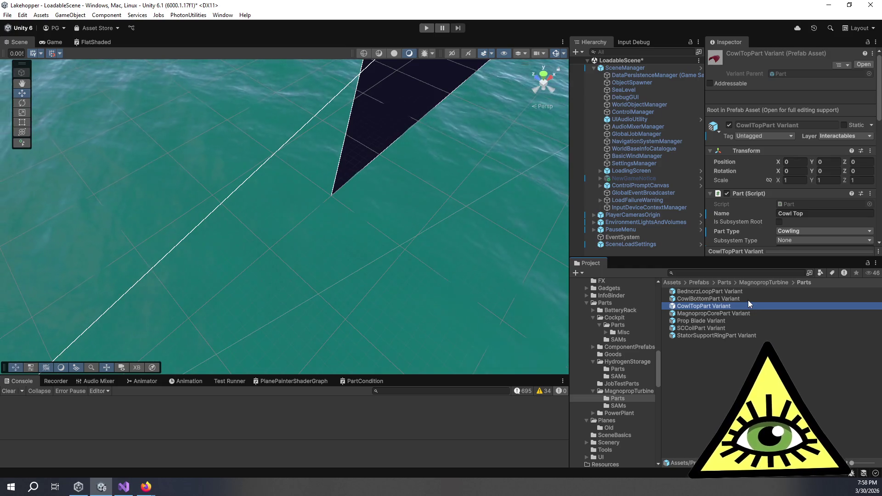
Step: Set the CowlTopPart Variant's Part Lifetime Seconds to 360000
left_click(748, 300)
scroll(746, 201, "down", 6)
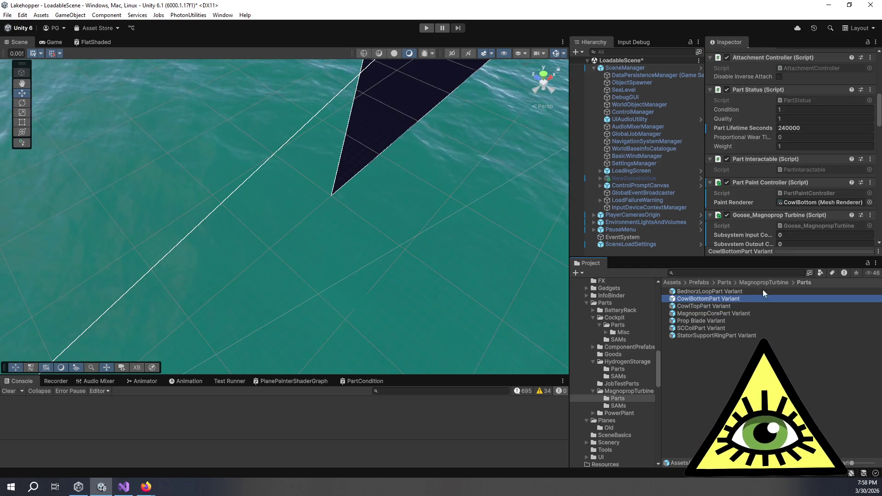
left_click(756, 306)
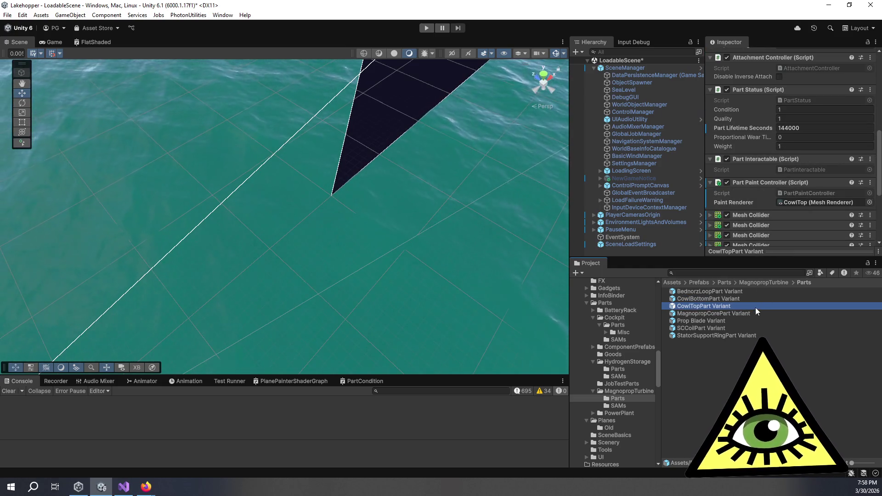
left_click(802, 125)
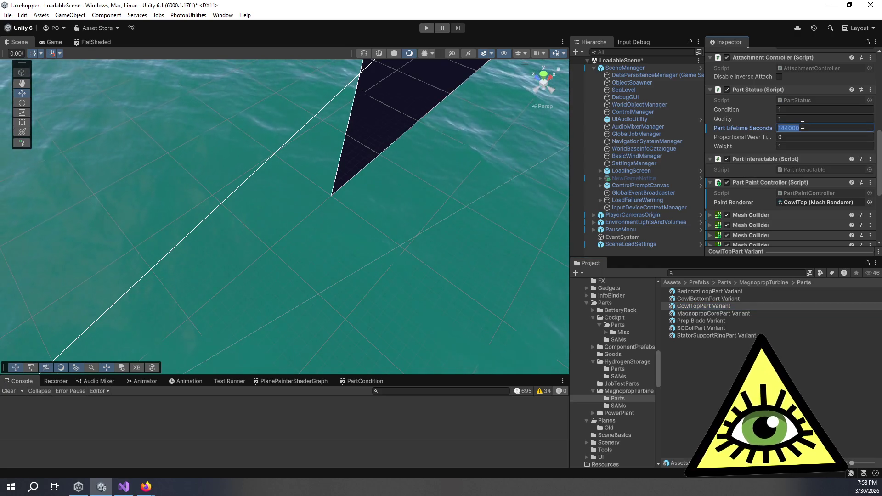
left_click(721, 302)
left_click(805, 129)
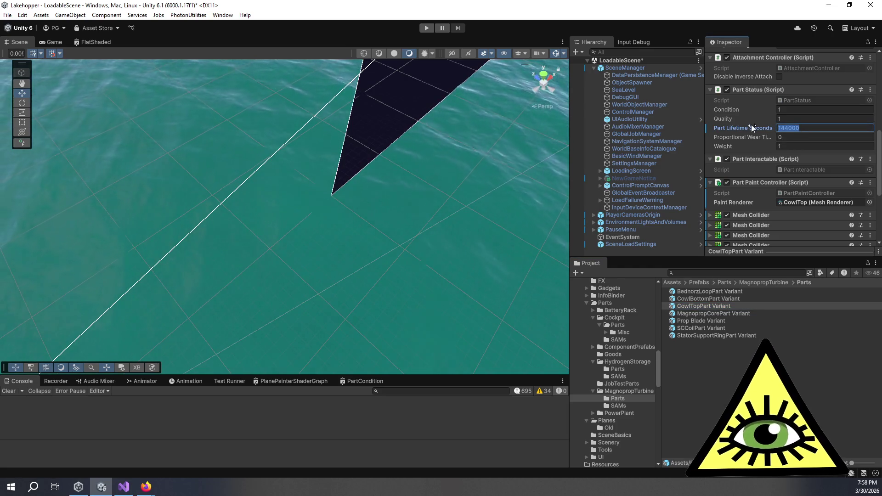
type("36")
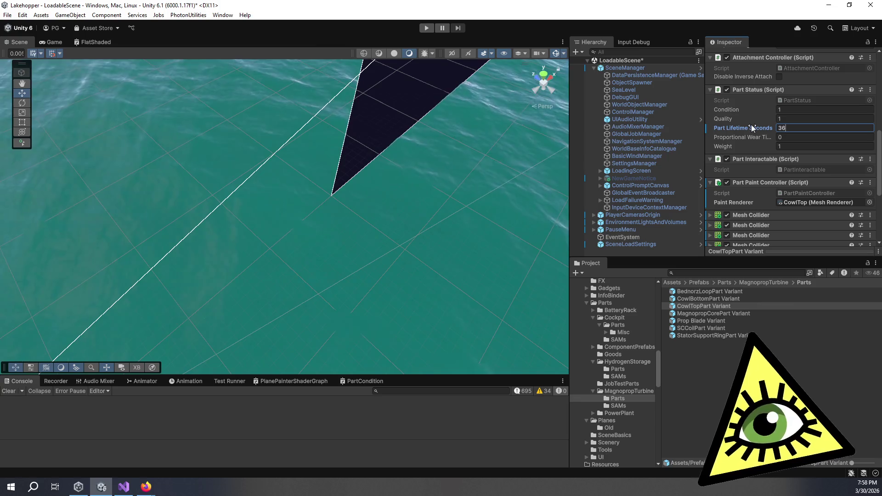
type("000")
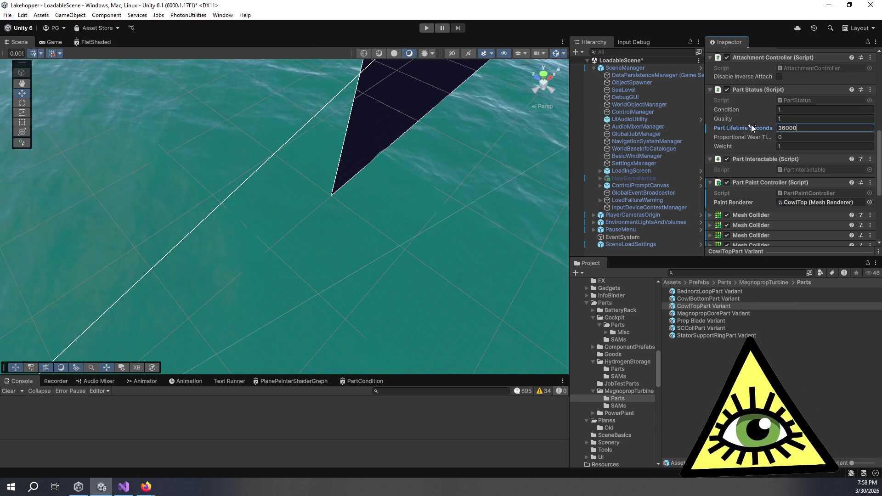
key("Left")
key("Left")
key("Left")
type("0")
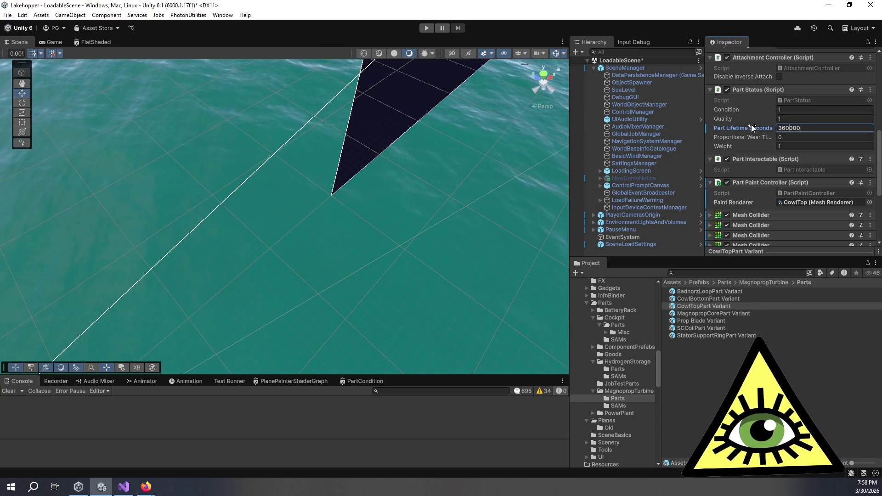
Step: Open the CowlBottomPart Variant prefab in Prefab Mode
scroll(732, 145, "down", 5)
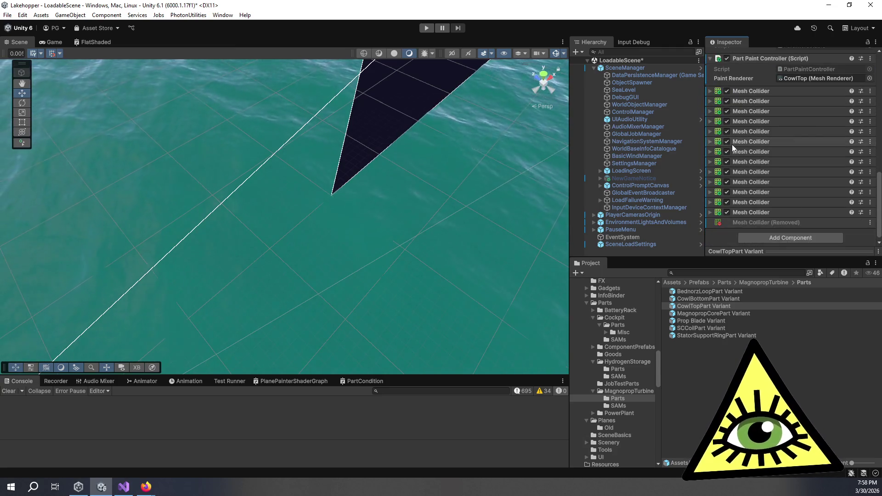
scroll(732, 144, "up", 9)
scroll(732, 144, "down", 3)
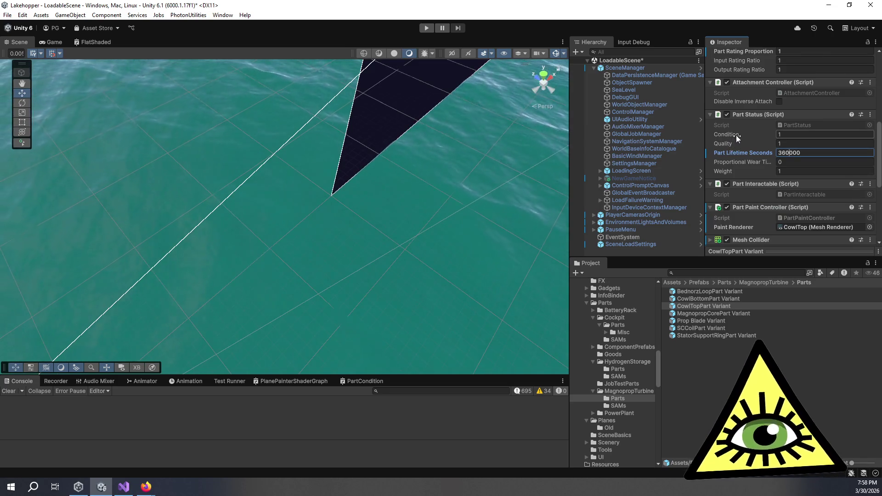
scroll(740, 141, "down", 2)
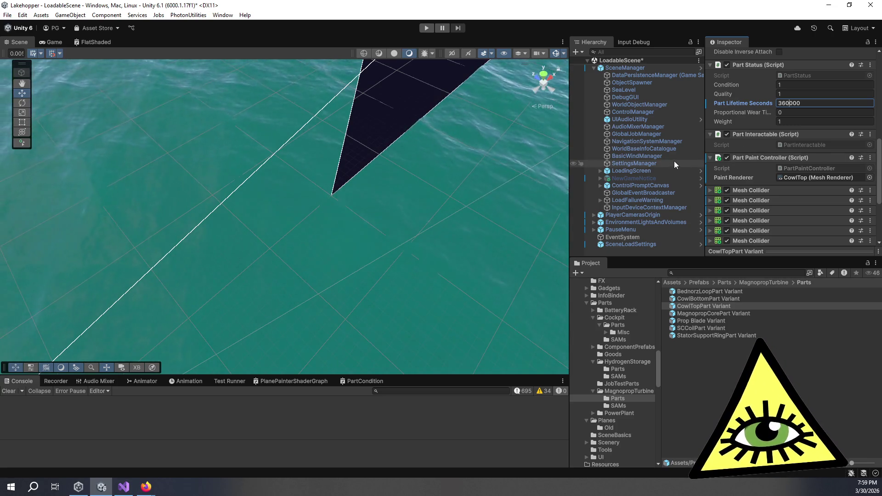
left_click(711, 299)
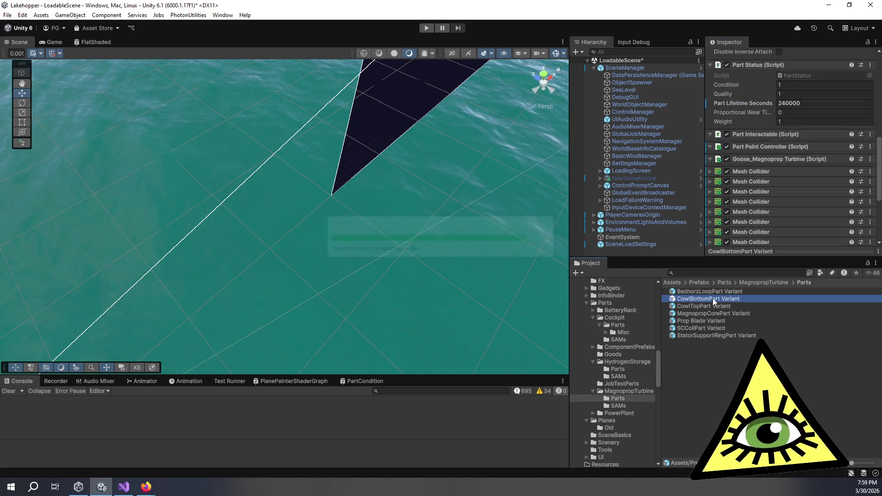
scroll(743, 179, "down", 3)
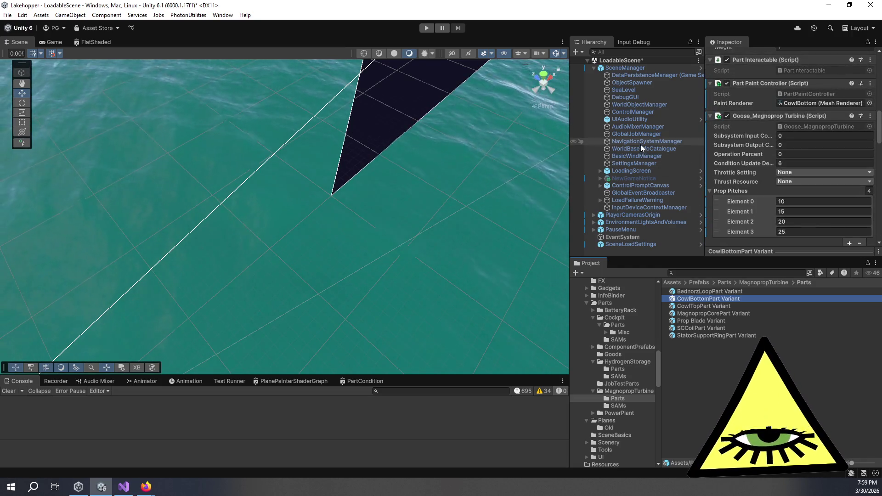
double_click(721, 297)
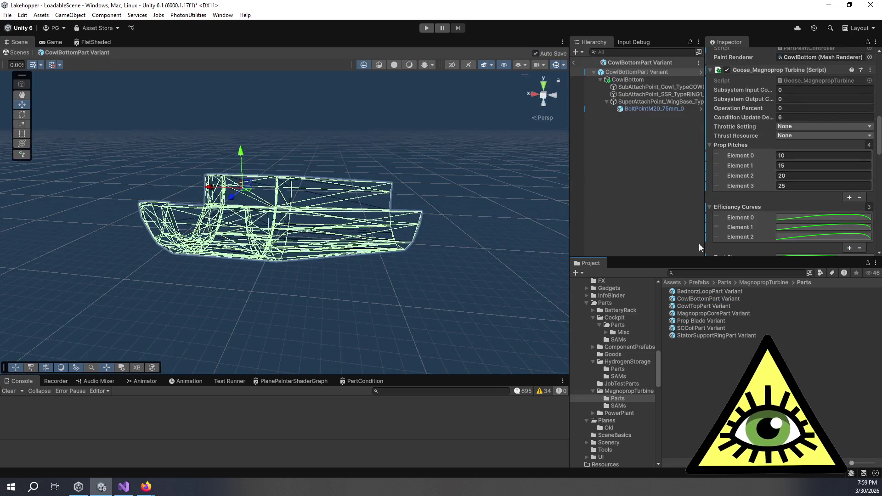
Step: Check the cowl attach point's Subpart Proportion stays 0.025, then reselect CowlTopPart Variant
left_click(665, 86)
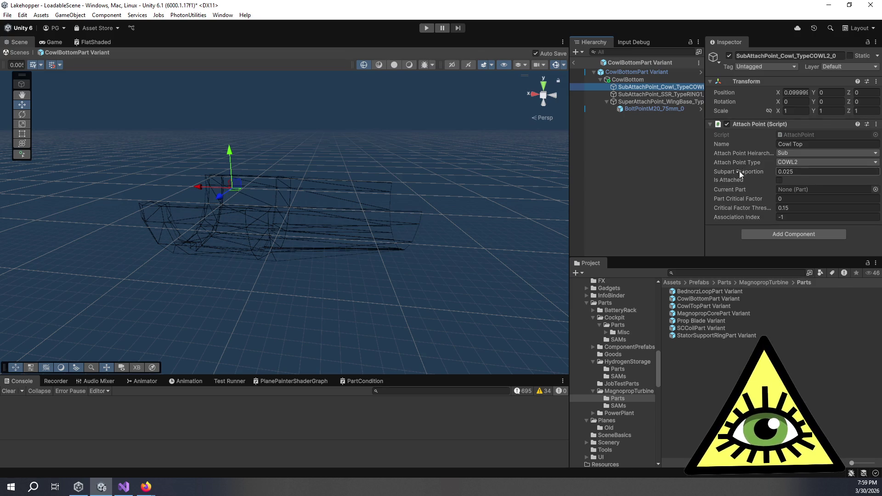
left_click(795, 173)
left_click(795, 173)
key("shift+Left")
key("shift+Left")
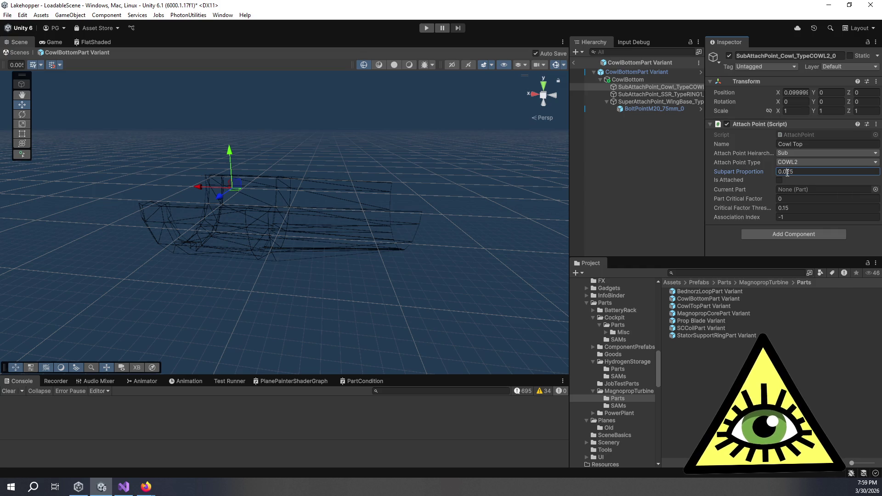
left_click(794, 173)
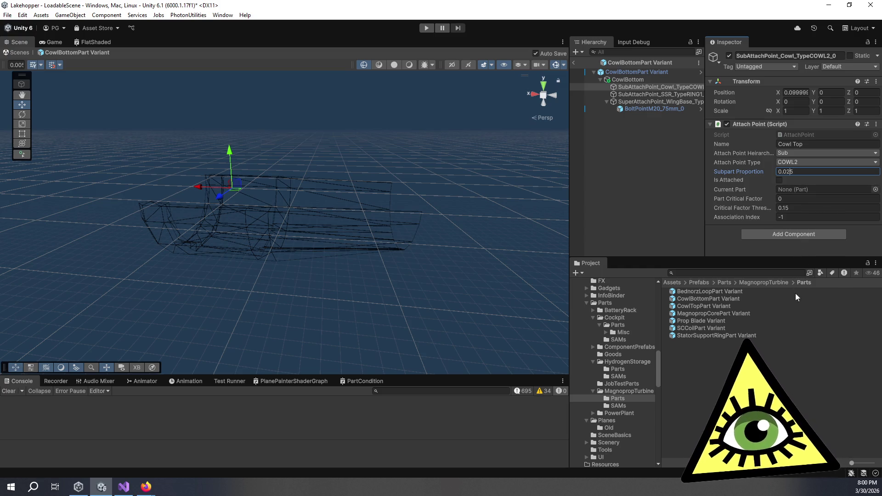
left_click(708, 379)
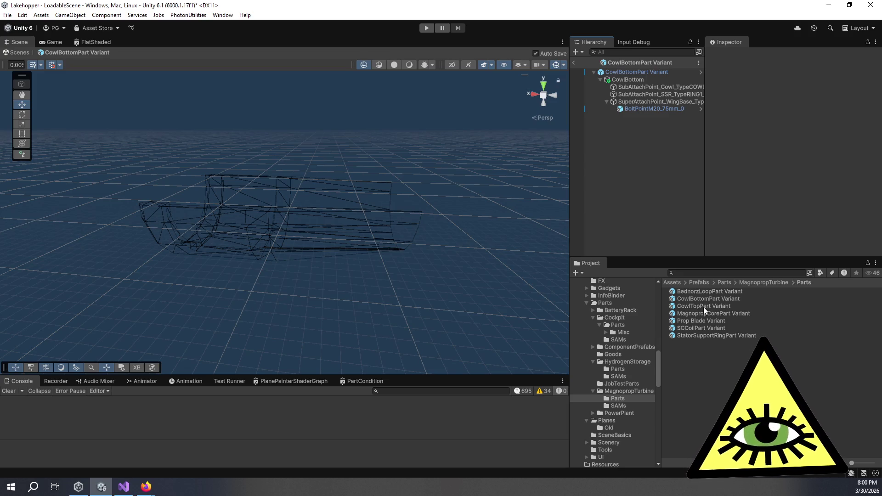
left_click(704, 307)
Step: Compare the cowl top's 360000 lifetime with MagnopropCorePart (36000) and BednorzLoopPart (32000) variants
scroll(786, 222, "down", 5)
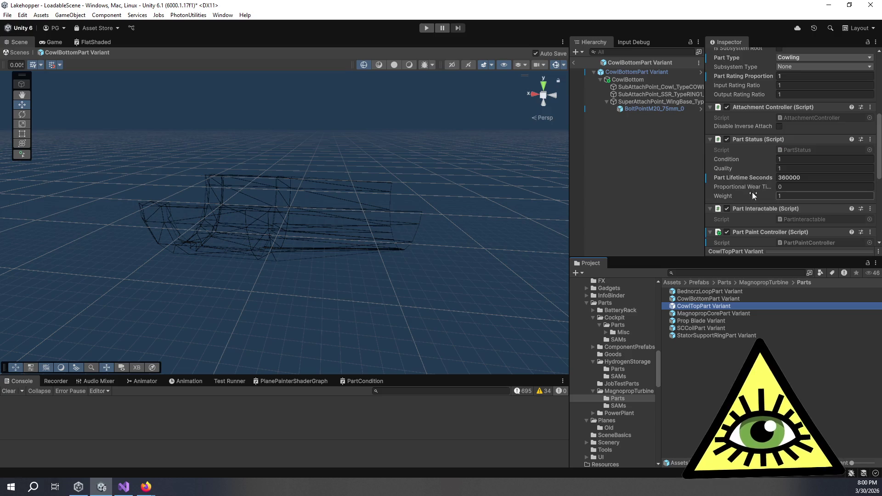
left_click(789, 179)
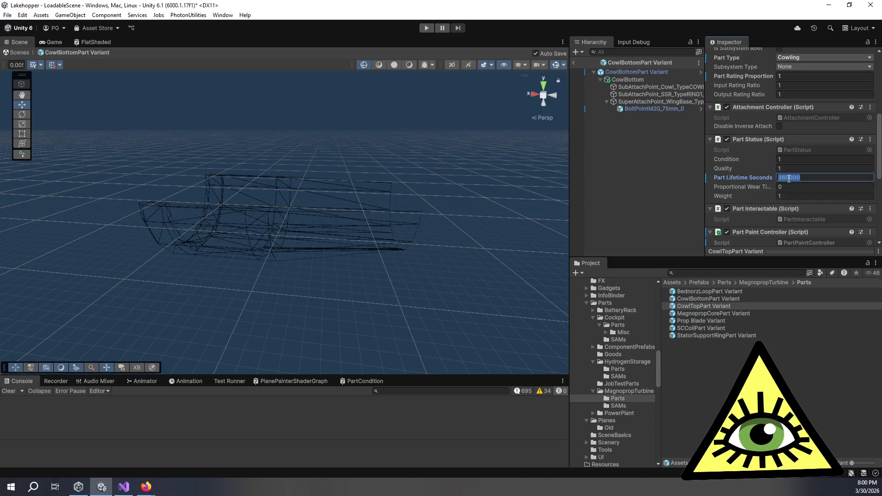
left_click(724, 312)
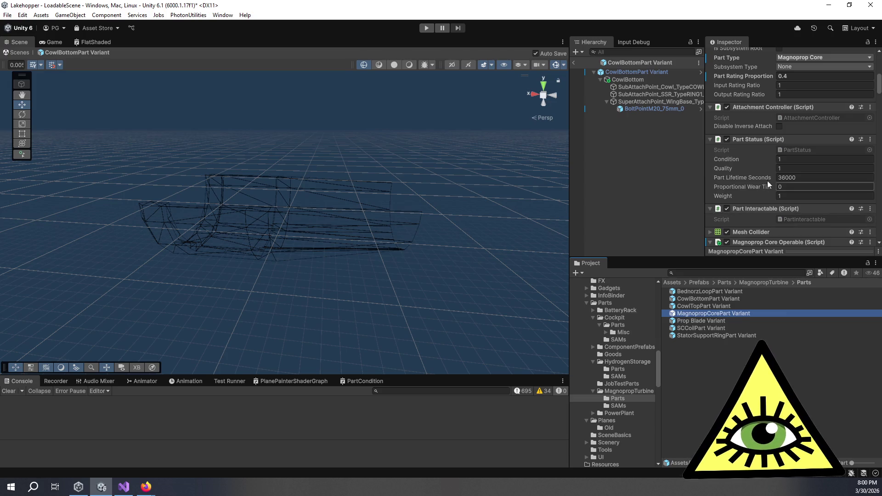
left_click(714, 306)
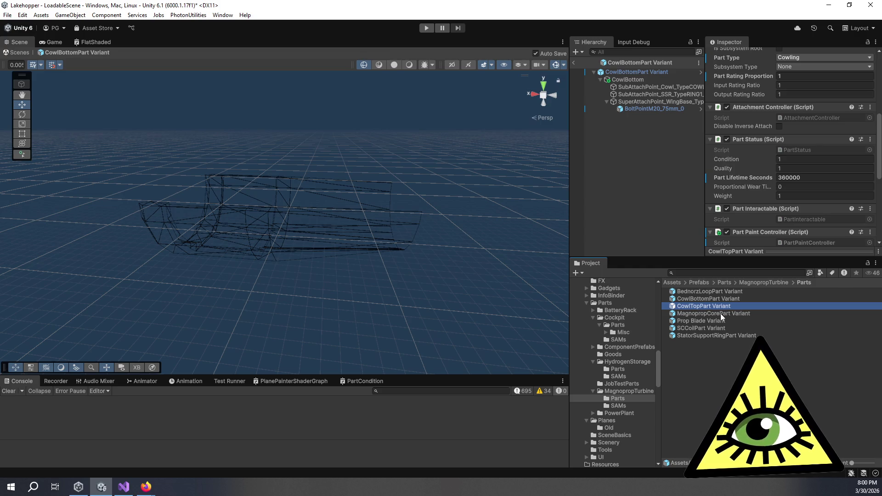
left_click(721, 314)
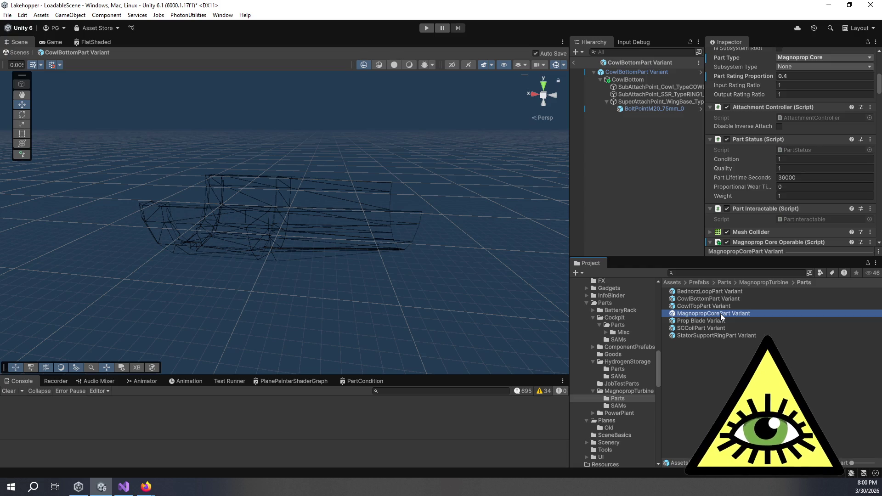
left_click(698, 293)
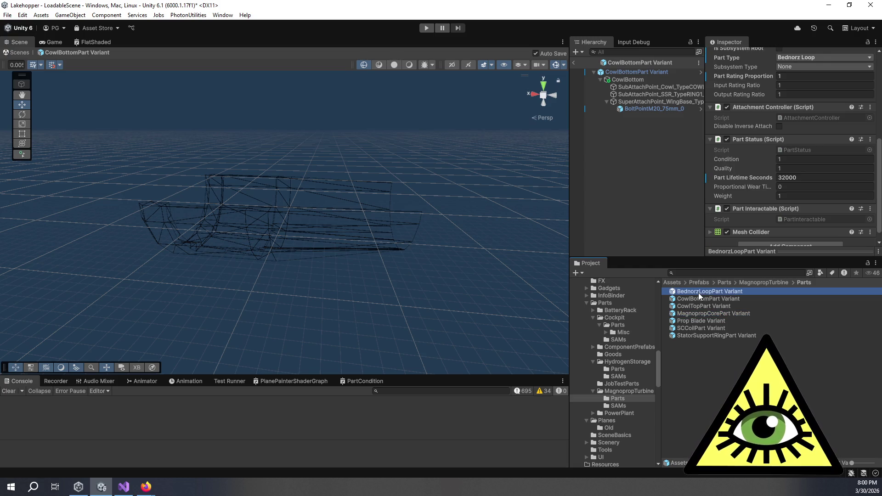
Step: Check MagnopropCorePart Variant's lifetime, then view the Prop Blade Variant at 36000
left_click(727, 312)
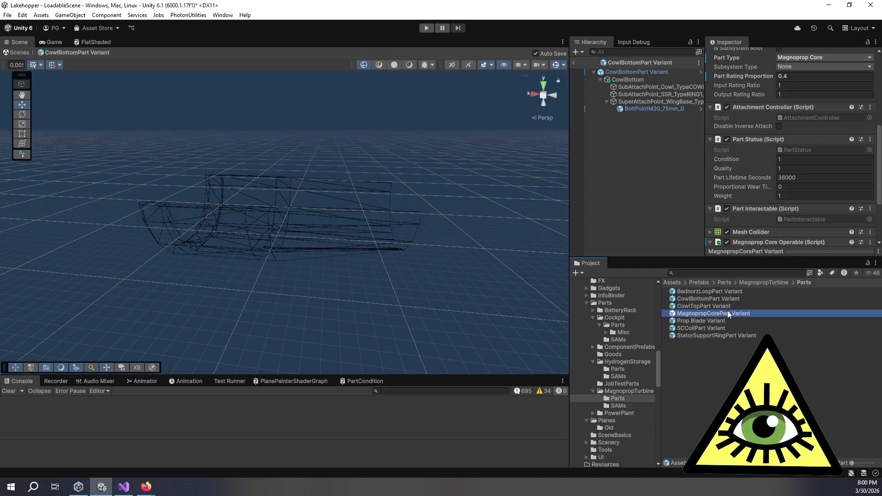
left_click(786, 177)
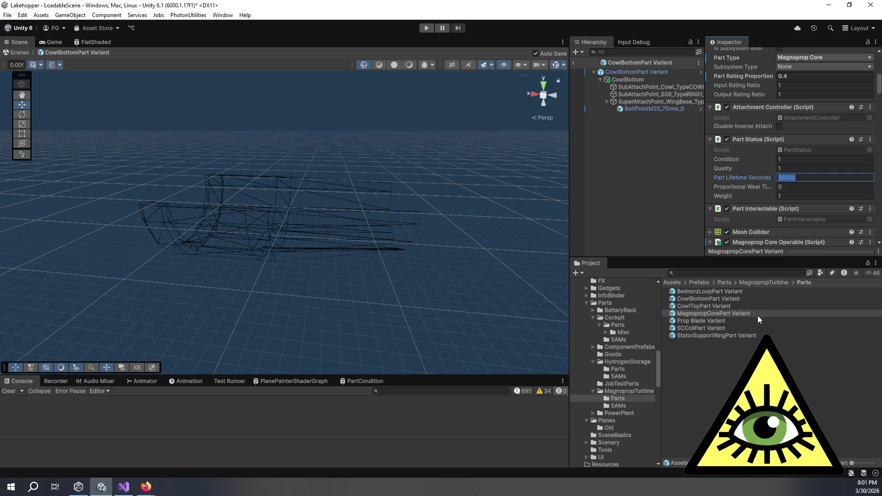
left_click(736, 321)
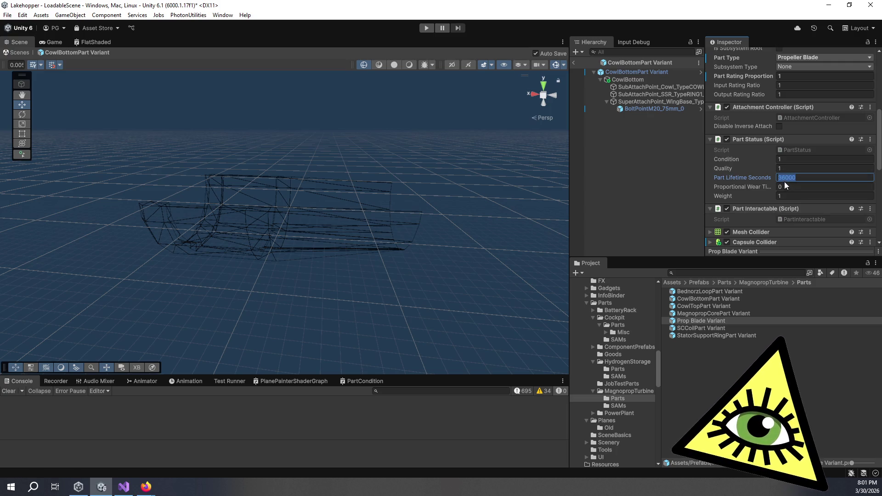
Step: Set the Prop Blade Variant's Part Lifetime Seconds to 48000
left_click_drag(784, 179, 777, 180)
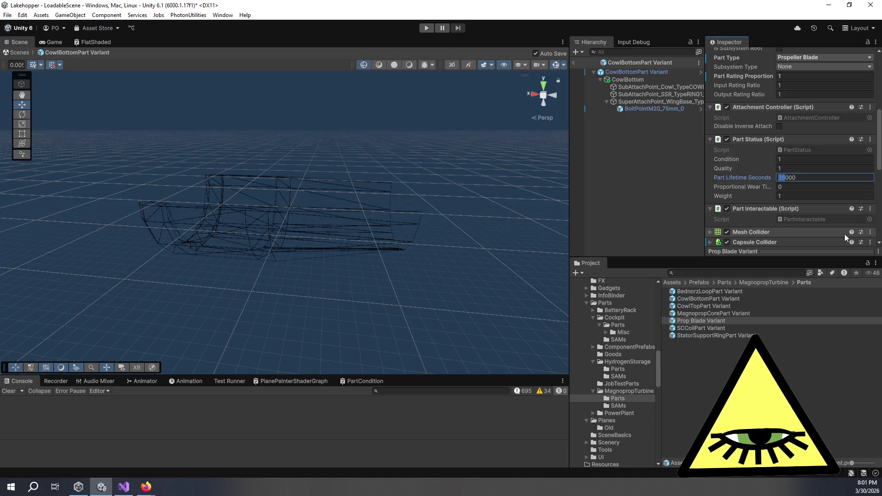
type("42")
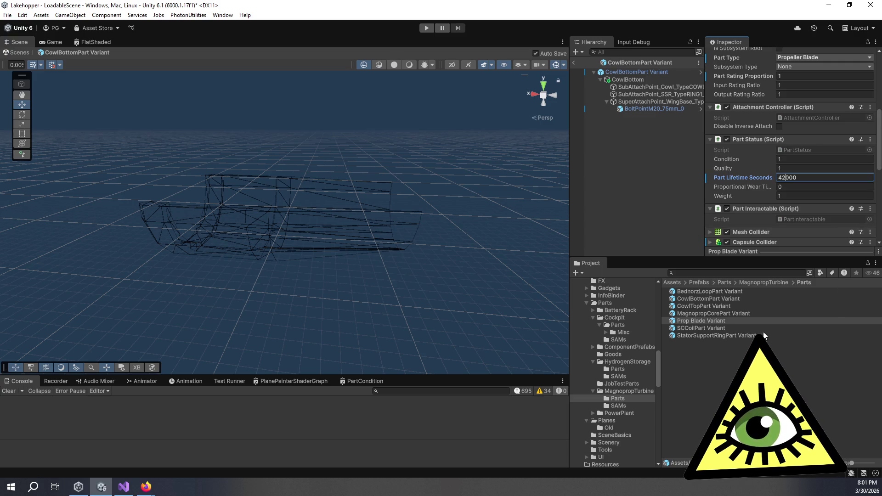
left_click(744, 327)
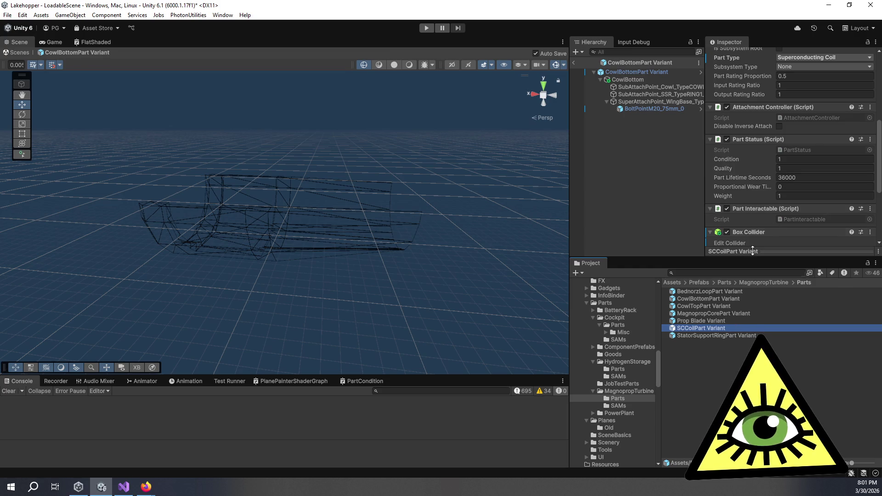
left_click(714, 291)
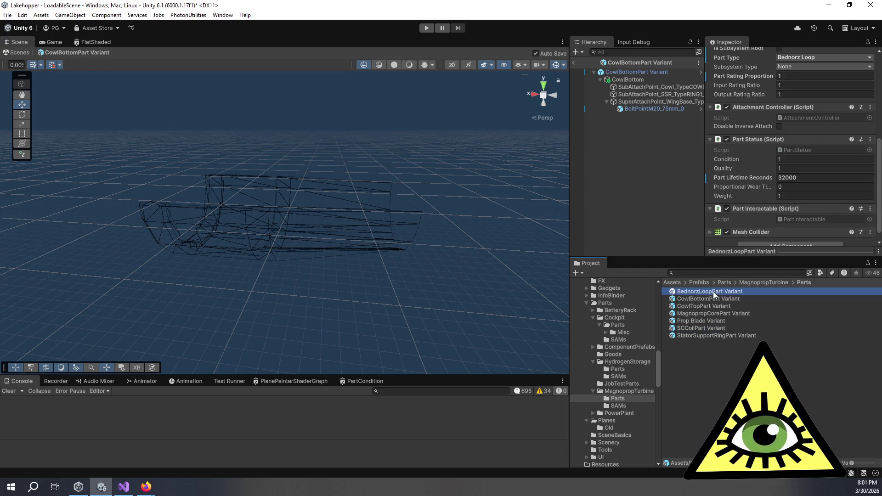
left_click(713, 327)
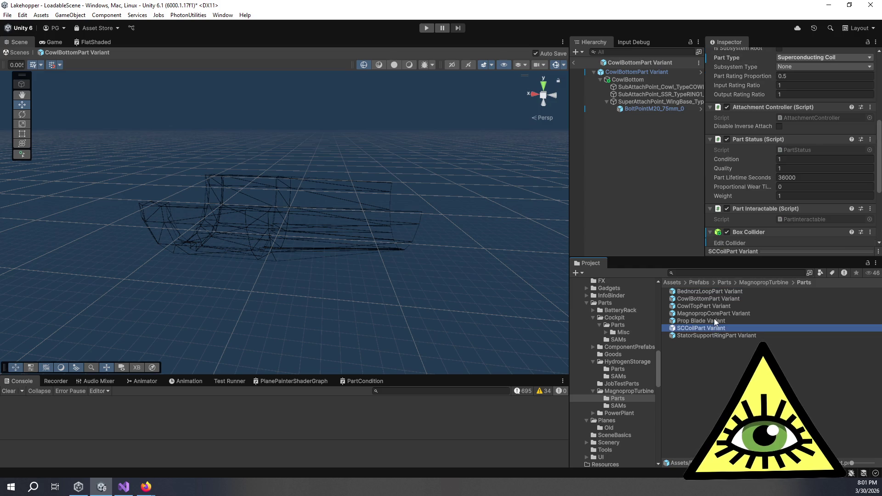
left_click(714, 319)
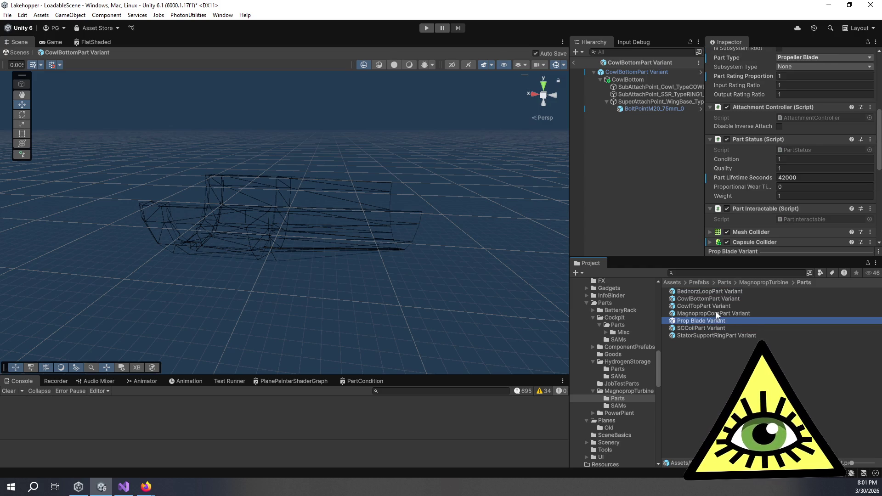
left_click(786, 178)
type("8")
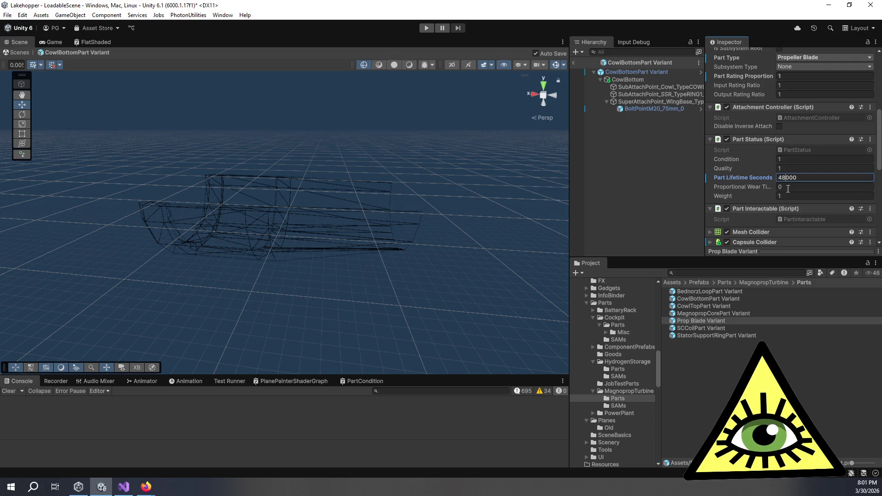
Step: Edit the SCCoilPart Variant's lifetime and raise MagnopropCorePart Variant's to 40000
left_click(718, 328)
left_click(782, 178)
type("6")
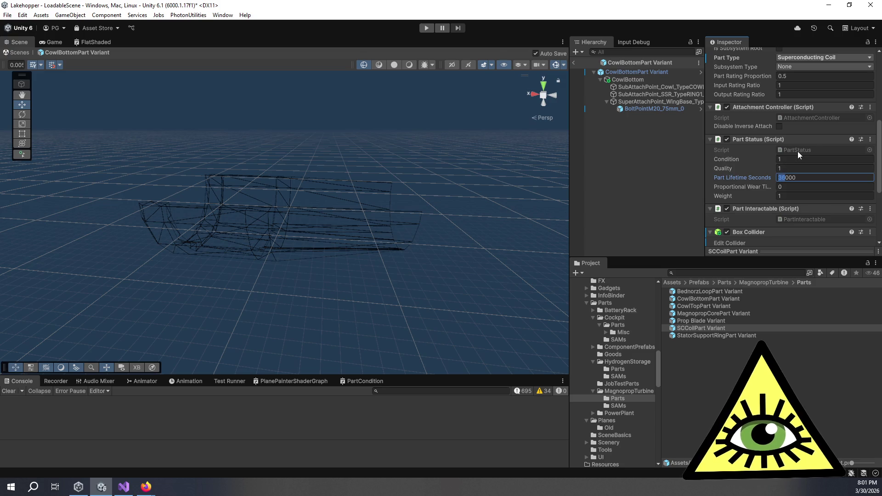
left_click(742, 313)
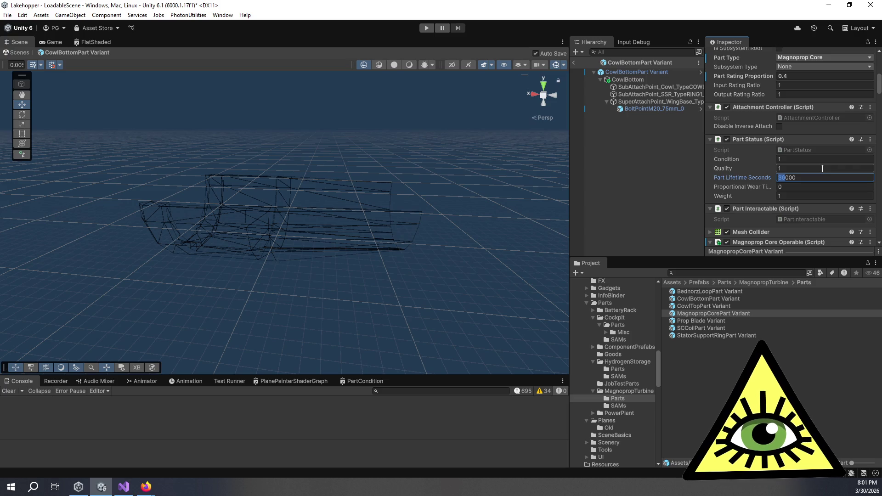
type("40")
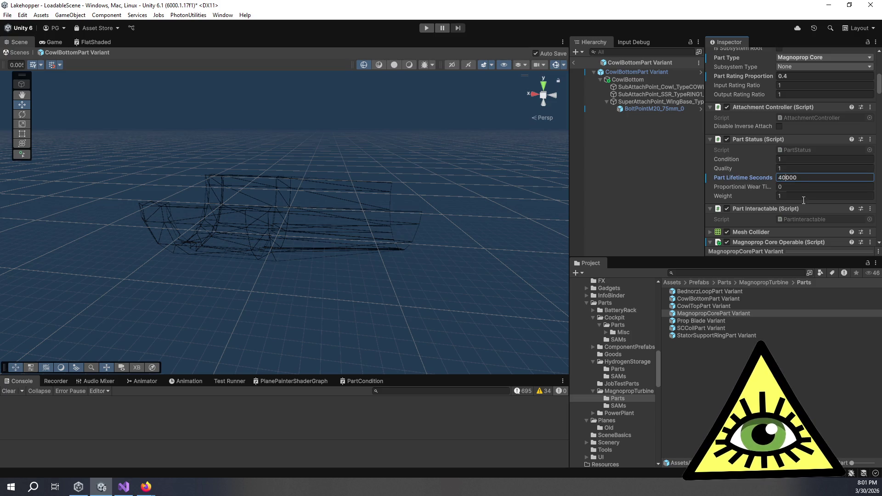
left_click(718, 291)
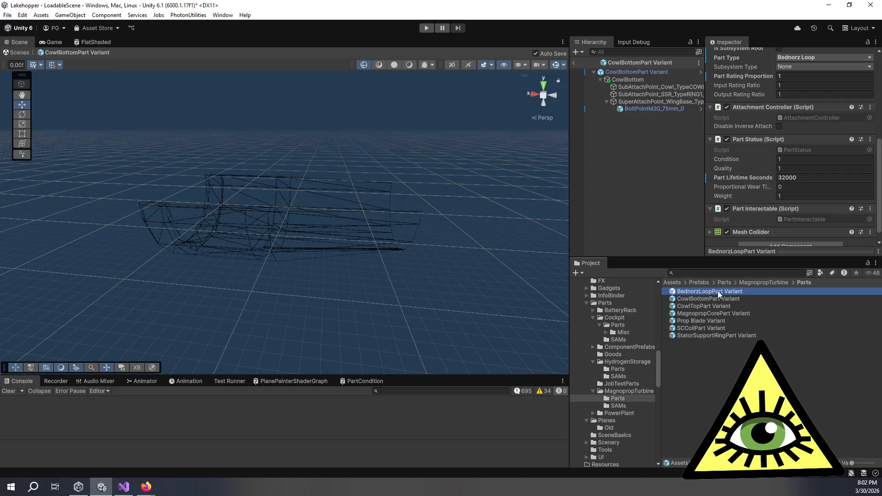
Step: Check the lifetime values of the CowlBottom, CowlTop, MagnopropCore and Prop Blade part variants
left_click(719, 297)
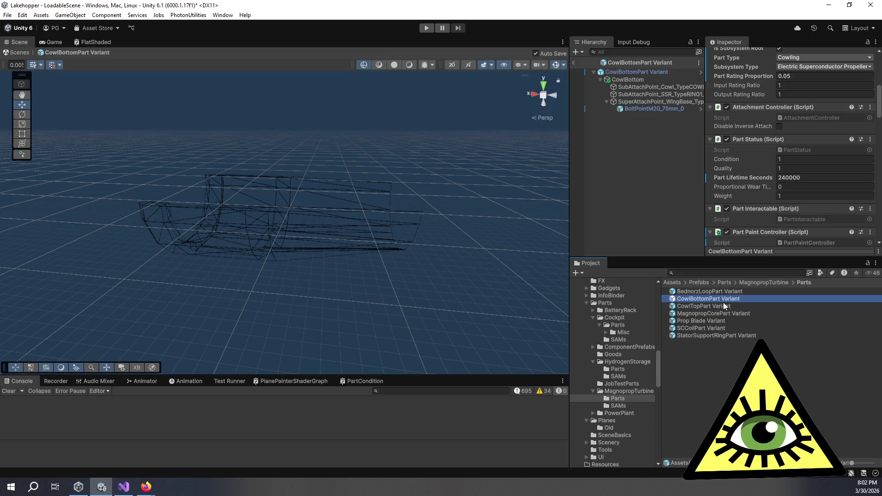
left_click(724, 303)
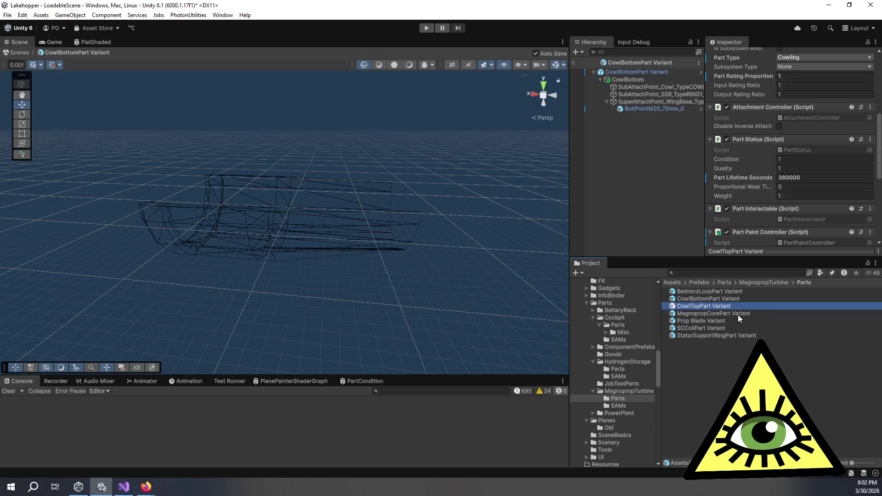
left_click(753, 314)
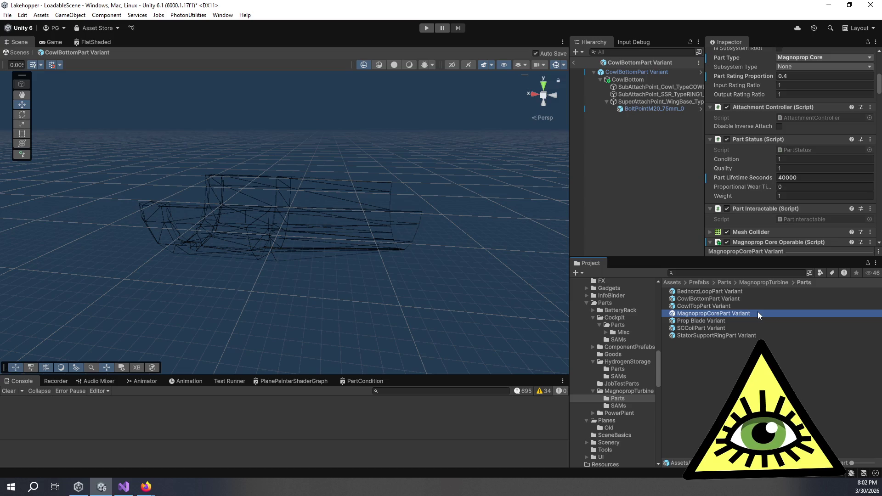
left_click(718, 321)
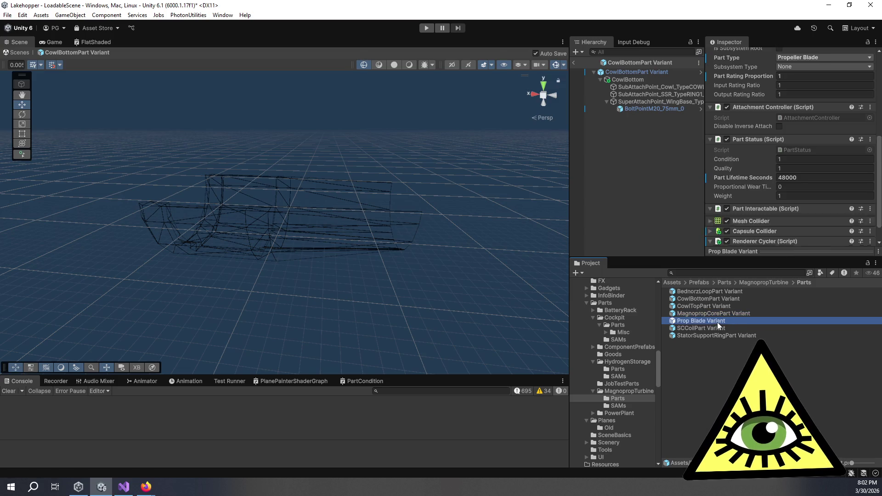
Step: Raise the SCCoilPart Variant's Part Lifetime Seconds from 36000 to 38000
left_click(724, 329)
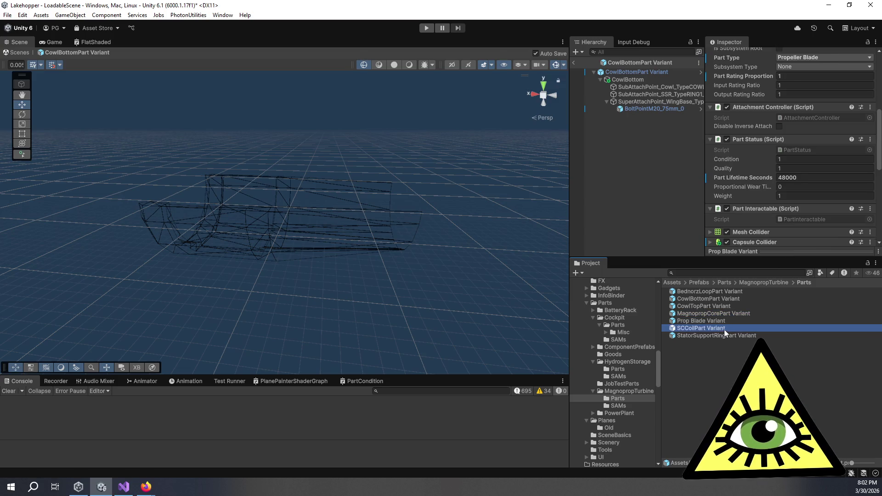
left_click(785, 178)
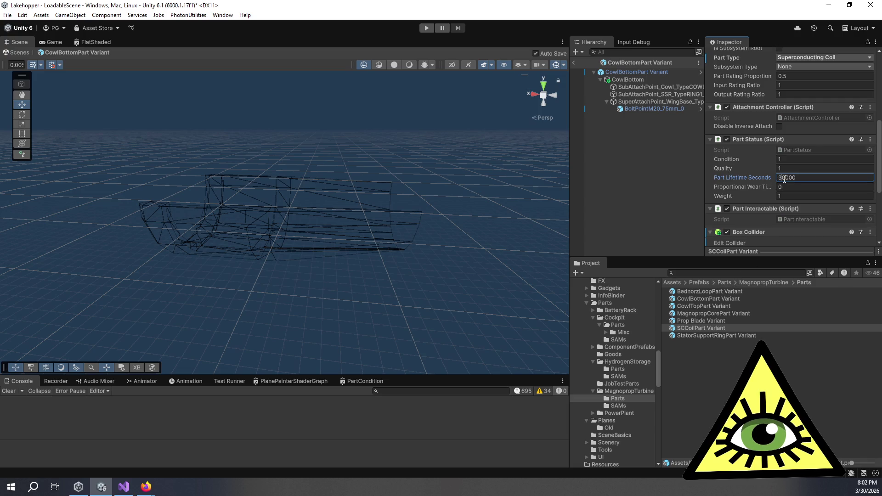
type("38")
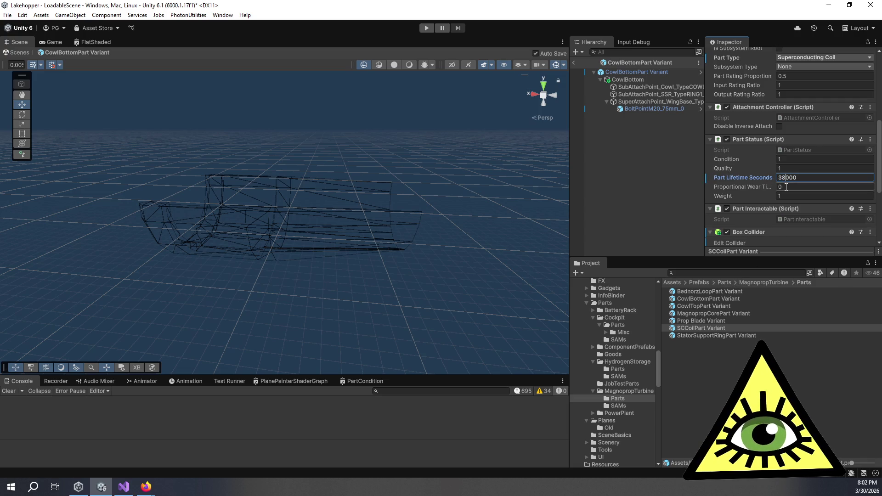
left_click(738, 334)
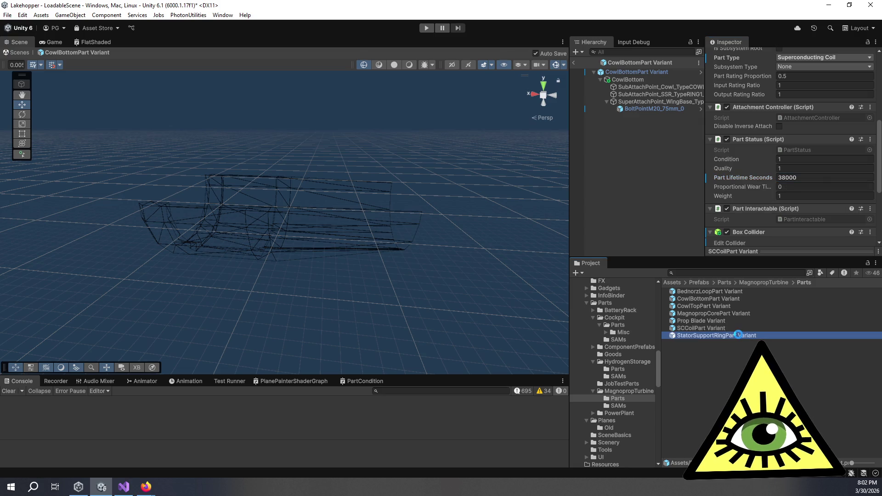
Step: Set the StatorSupportRingPart Variant's Part Lifetime Seconds to 72000 and verify it
left_click(787, 176)
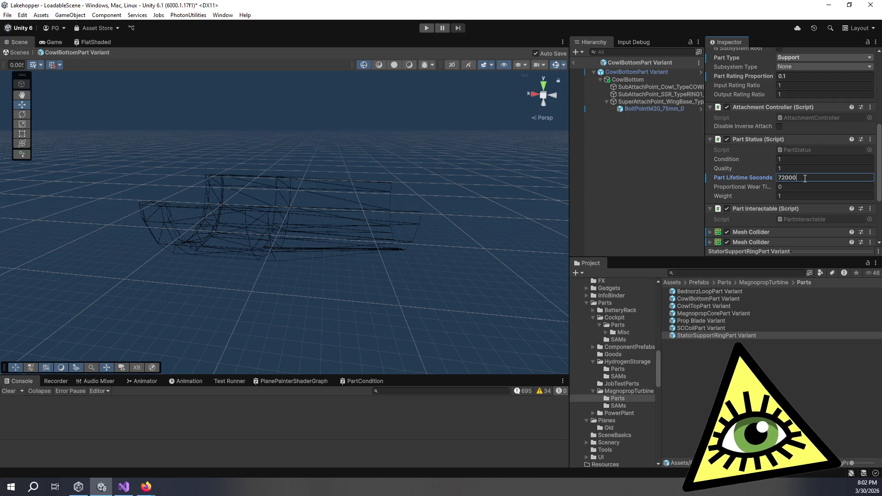
left_click(744, 329)
left_click(753, 335)
Step: Recheck the lifetimes of the SCCoil, Prop Blade, MagnopropCore, CowlTop, BednorzLoop and CowlBottom variants
left_click(750, 329)
left_click(743, 320)
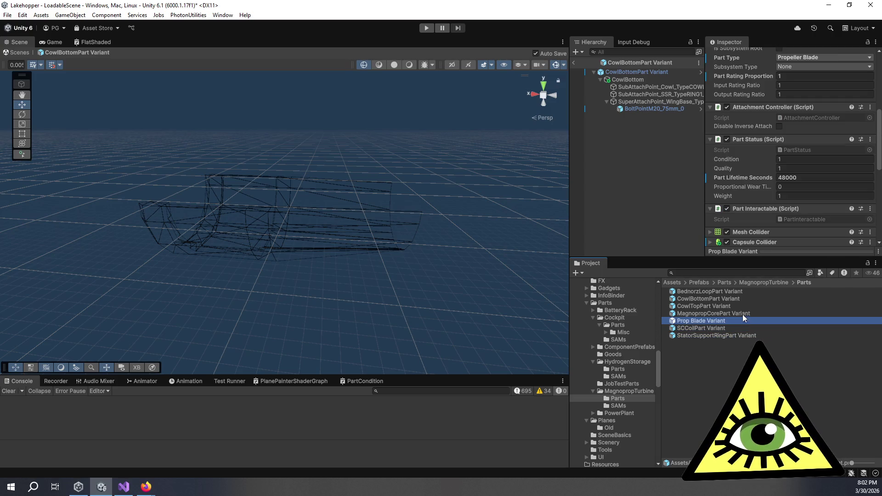
left_click(743, 312)
left_click(740, 307)
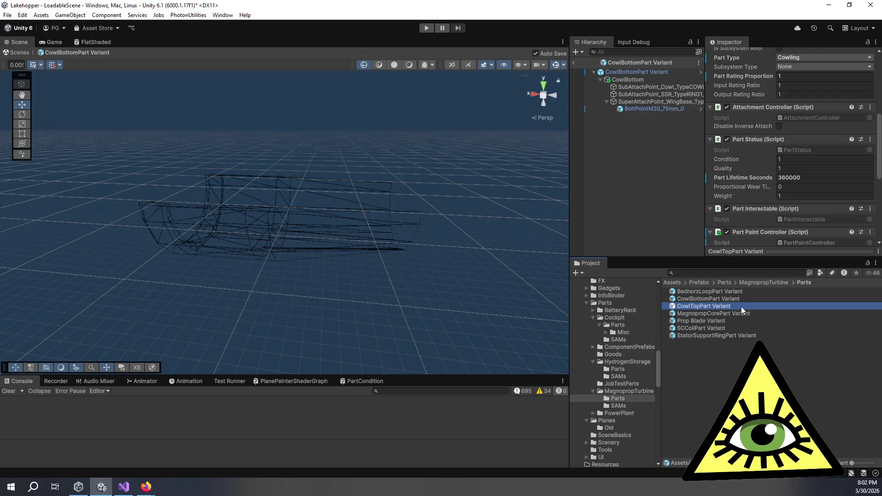
left_click(739, 297)
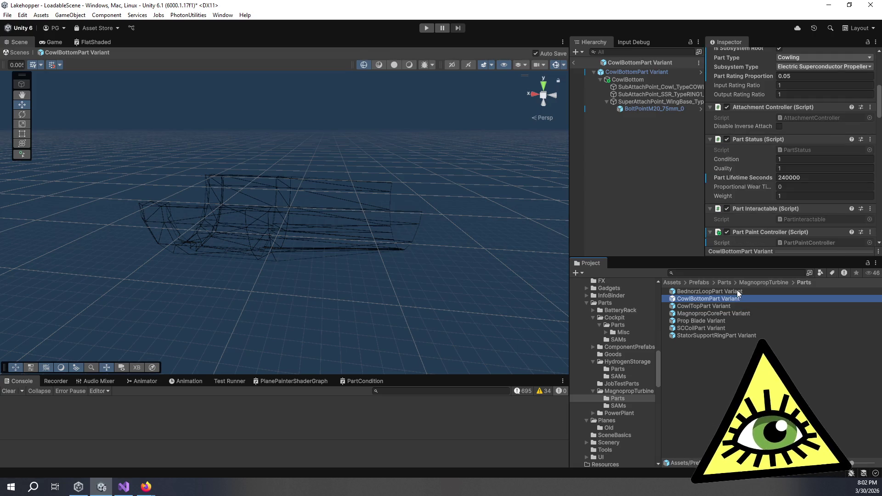
left_click(737, 291)
left_click(748, 297)
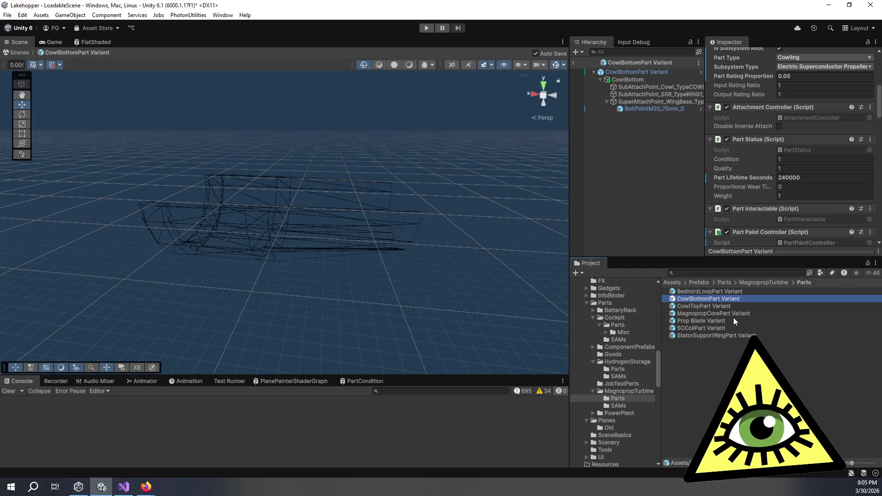
Step: View the CowlTop, CowlBottom and BednorzLoop part variants, then deselect everything to empty the Inspector
left_click(707, 307)
left_click(703, 297)
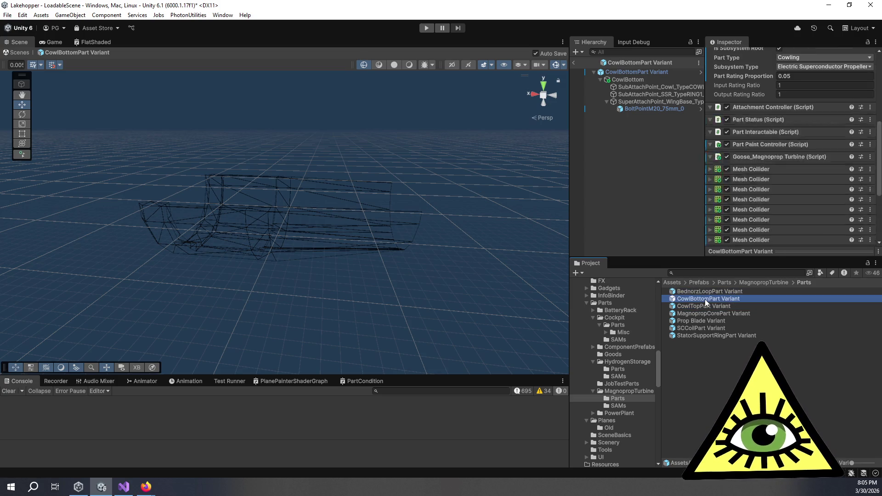
left_click(705, 293)
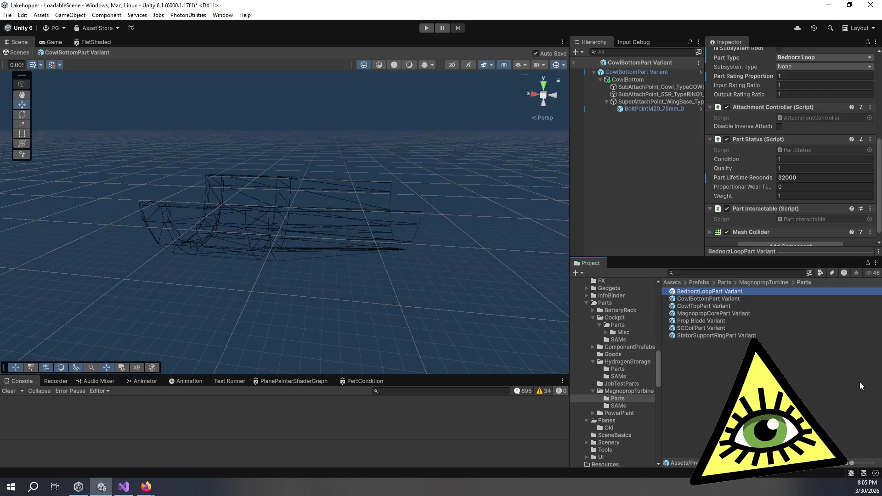
left_click(814, 390)
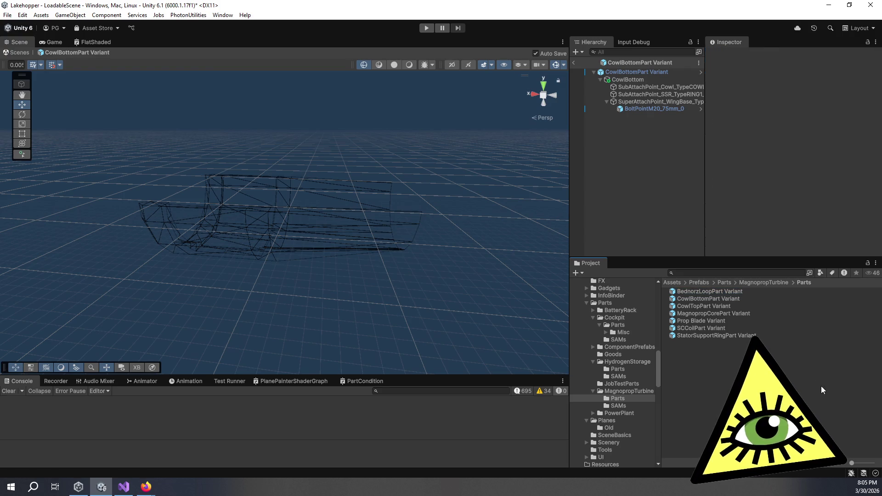
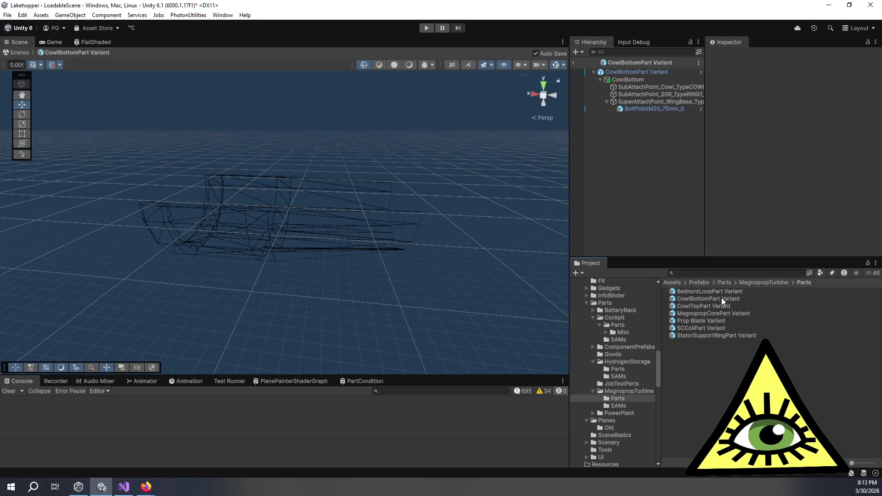
Step: Review StatorSupportRingPart Variant's components, then open BednorzLoopPart Variant and select CowlBottomPart Variant
left_click(711, 336)
double_click(710, 335)
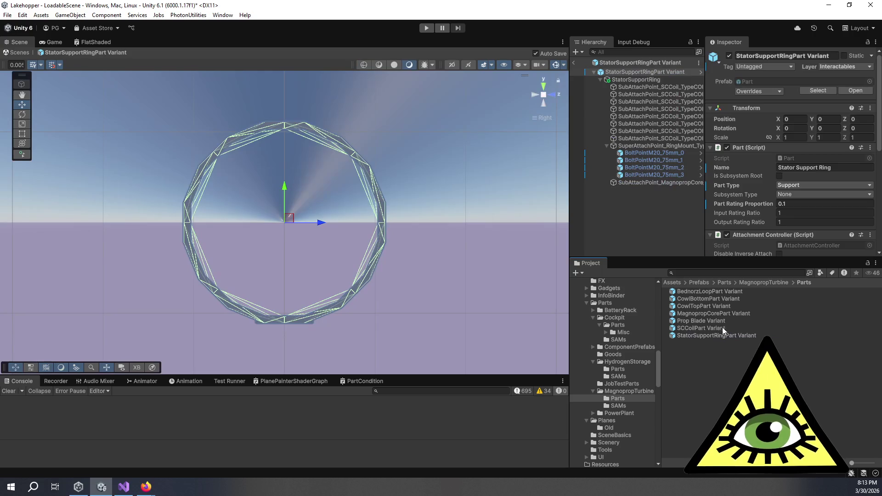
scroll(740, 210, "down", 10)
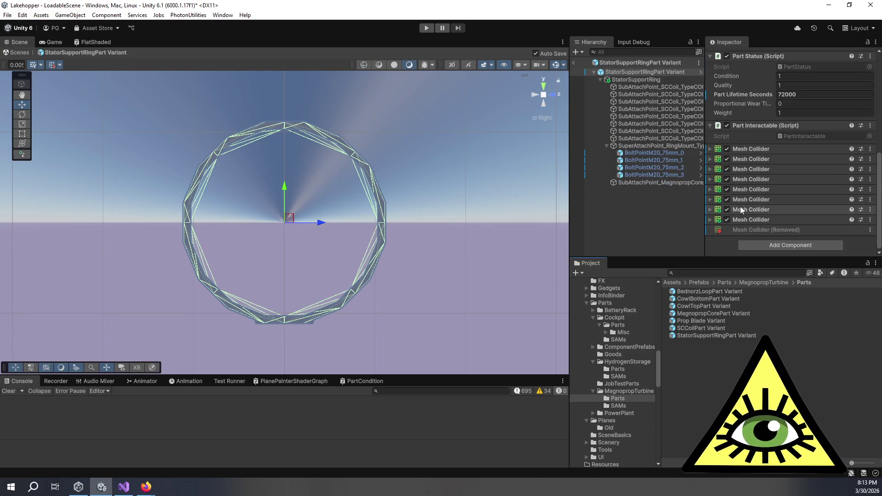
double_click(702, 293)
left_click(705, 299)
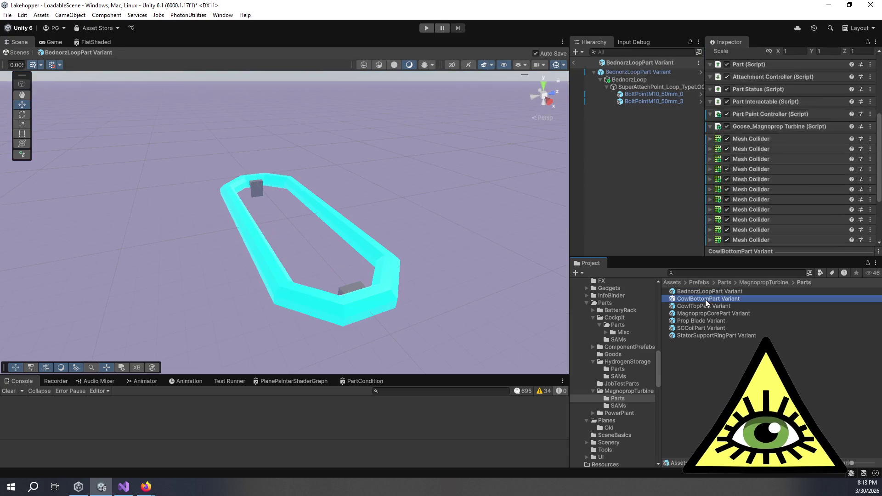
Step: Compare Part settings of CowlTop, MagnopropCore, Prop Blade, SCCoil and BednorzLoop variants (lifetime 38000 vs 32000)
left_click(709, 306)
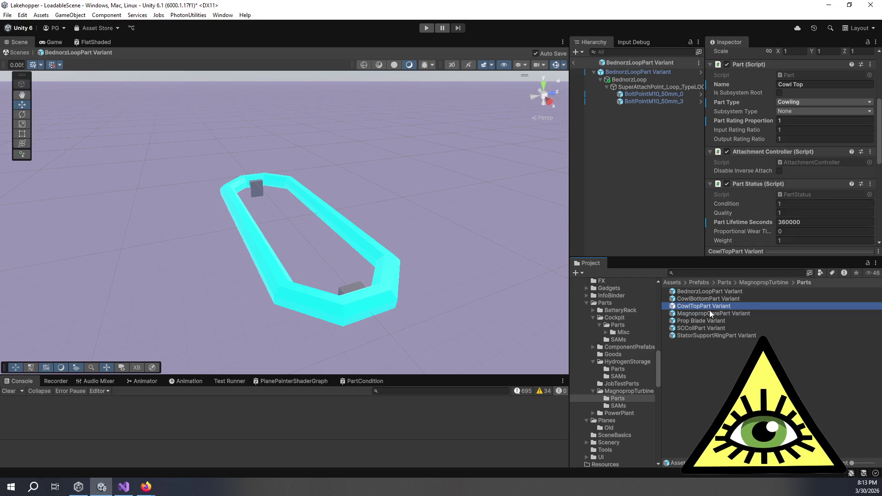
left_click(711, 313)
left_click(712, 321)
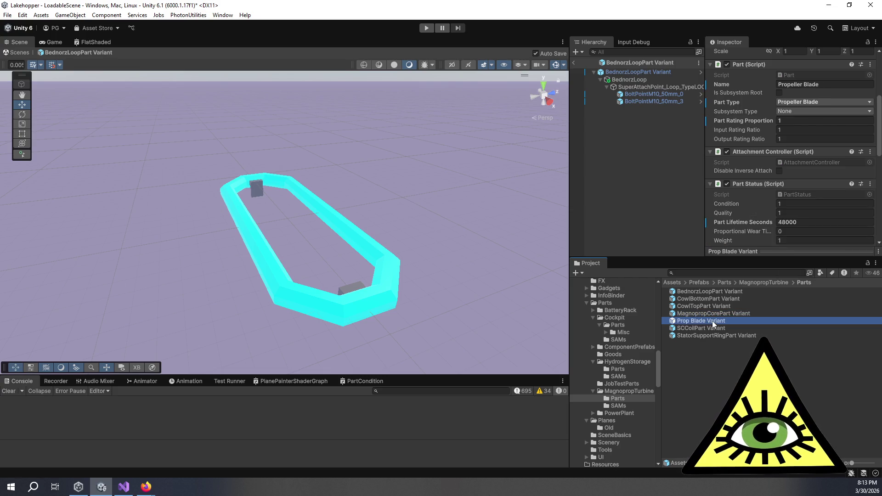
left_click(712, 327)
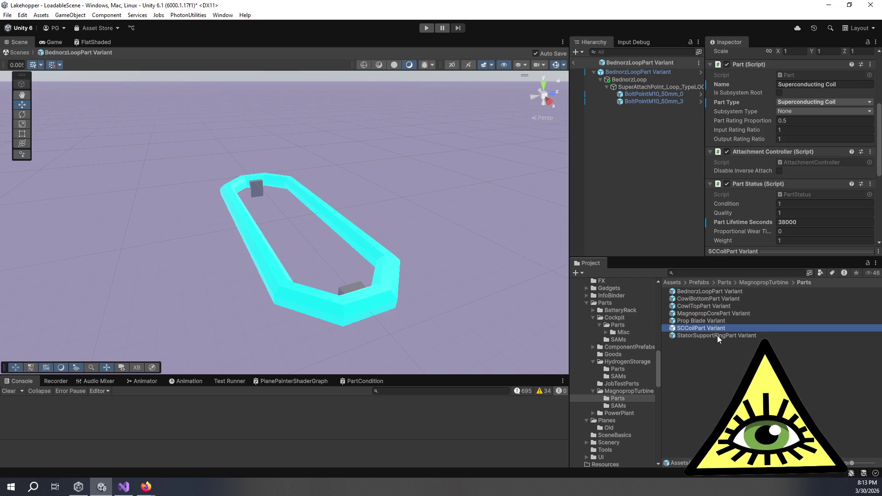
left_click(705, 292)
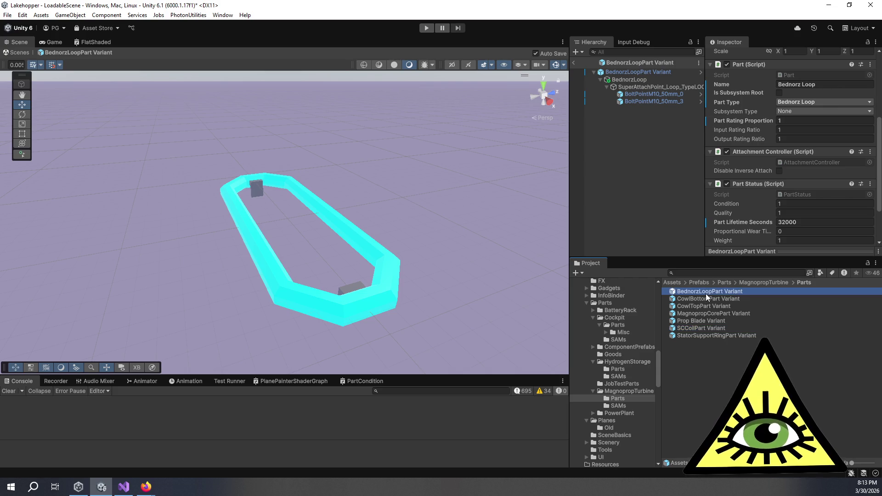
left_click(710, 327)
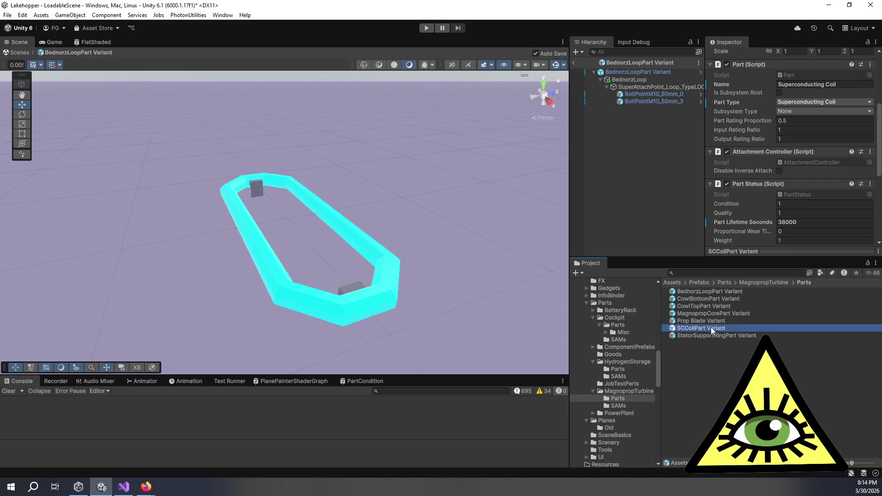